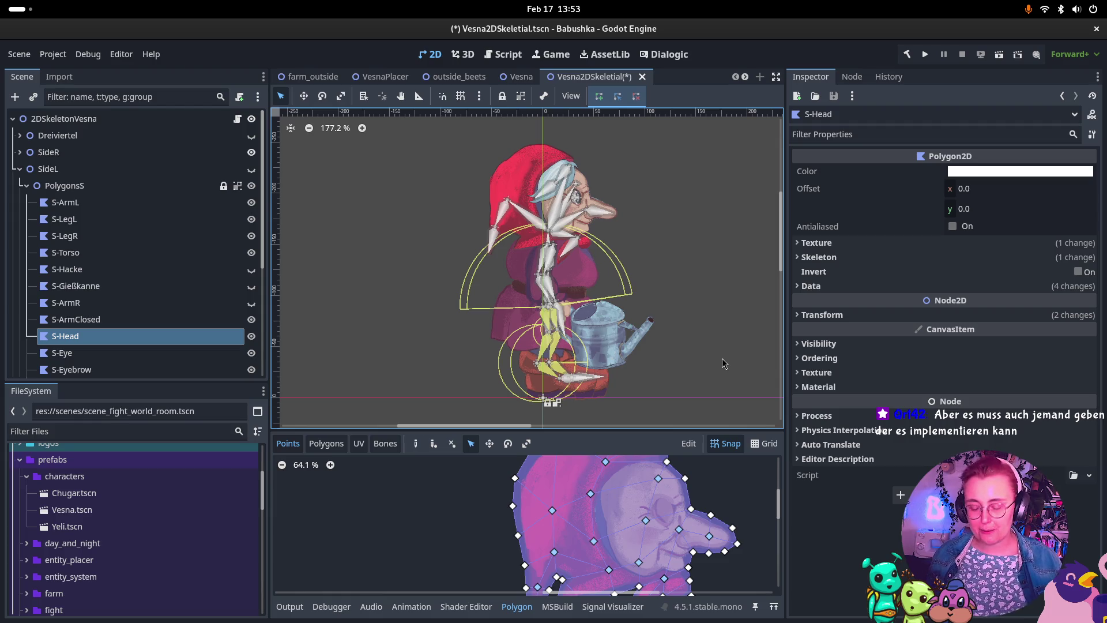
Switch from Godot to the Chrome window showing the Godot 4.6 release notes.
key(super)
click(586, 352)
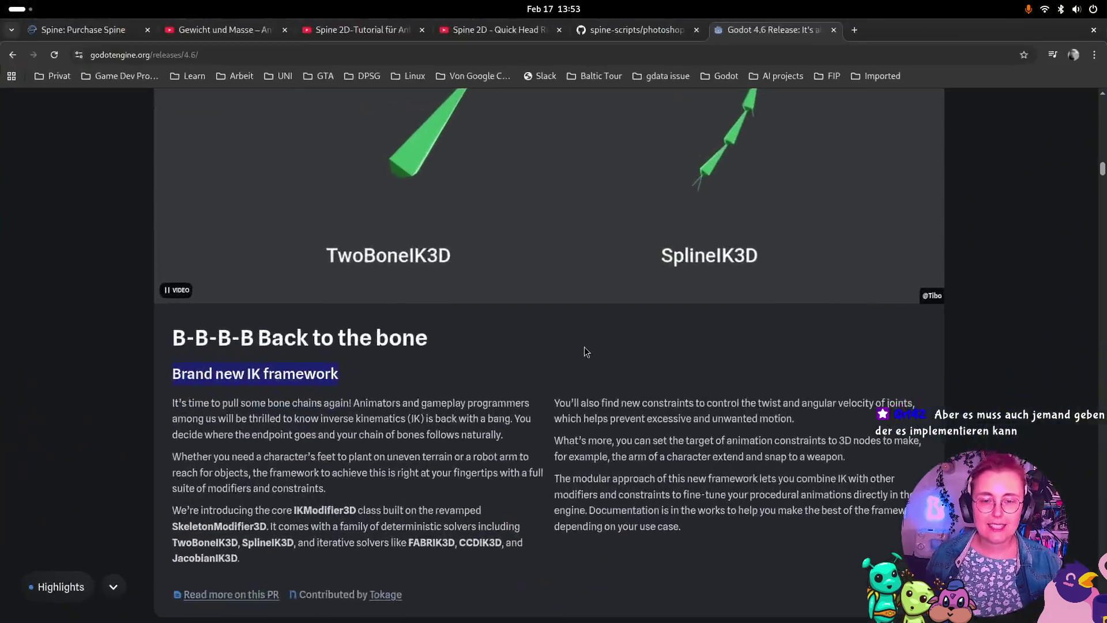
Scroll through the Godot 4.6 release notes around the new IK framework section.
scroll(586, 352, up, 20)
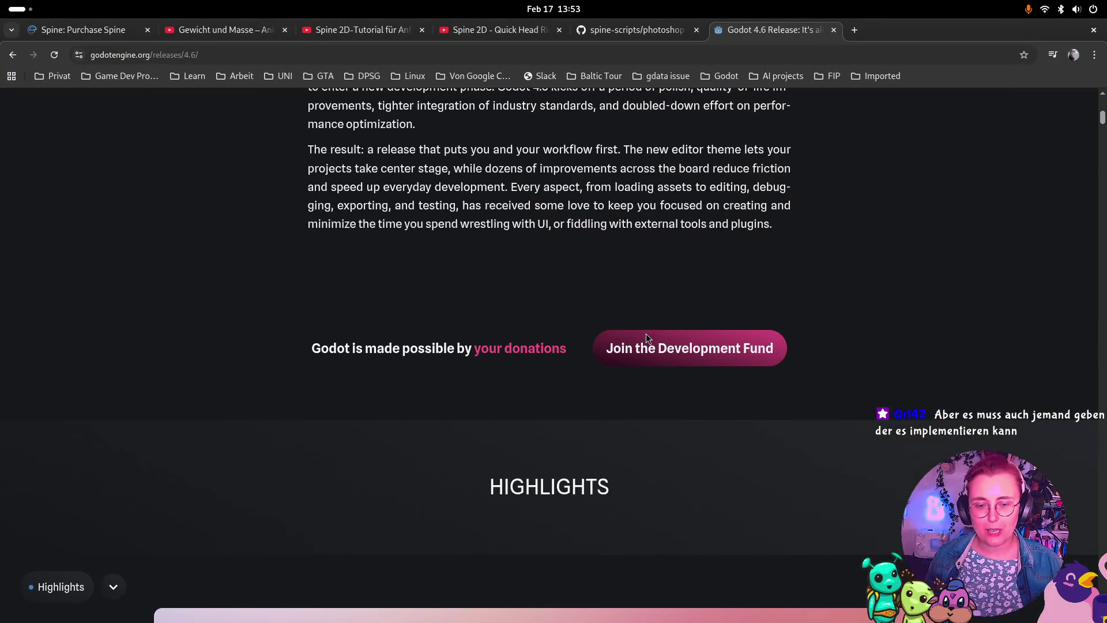
scroll(646, 337, down, 20)
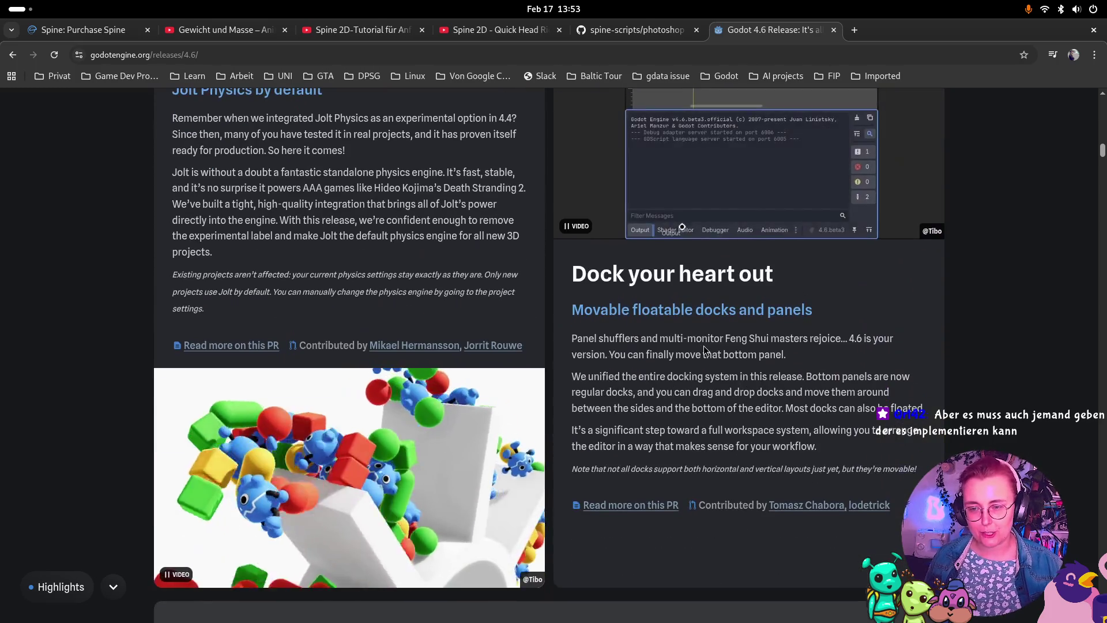
scroll(704, 345, down, 15)
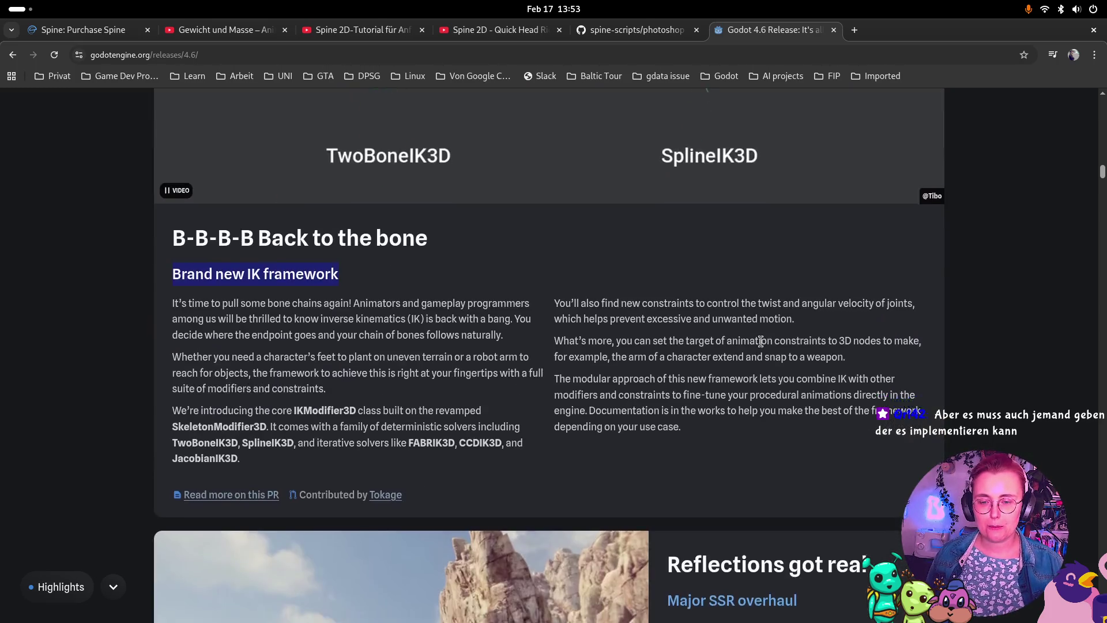
scroll(761, 341, down, 15)
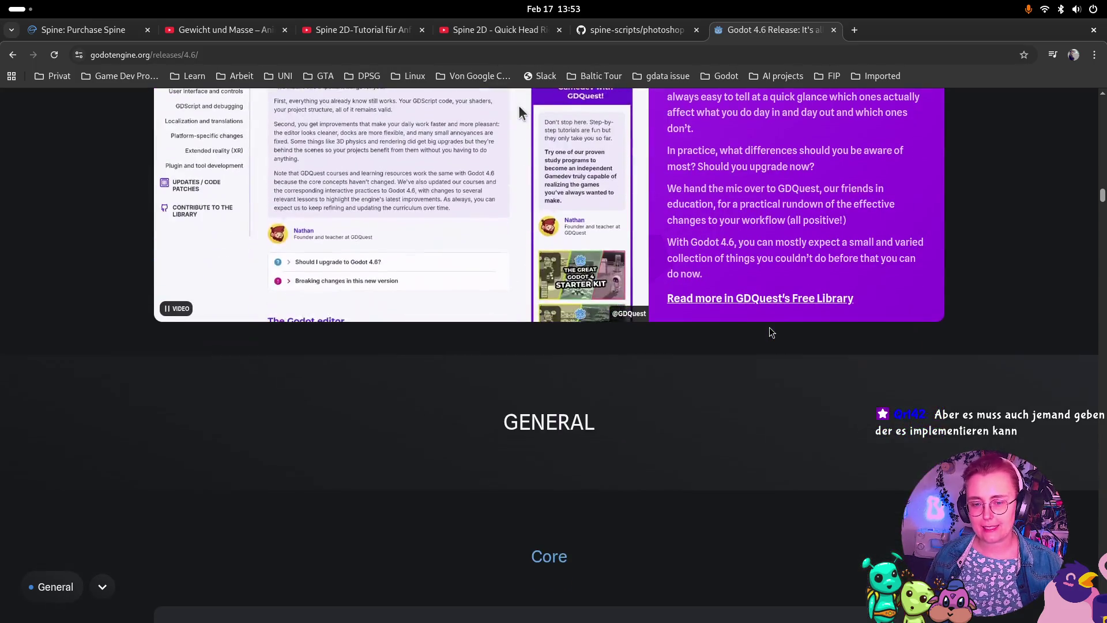
scroll(772, 332, down, 6)
scroll(834, 354, up, 10)
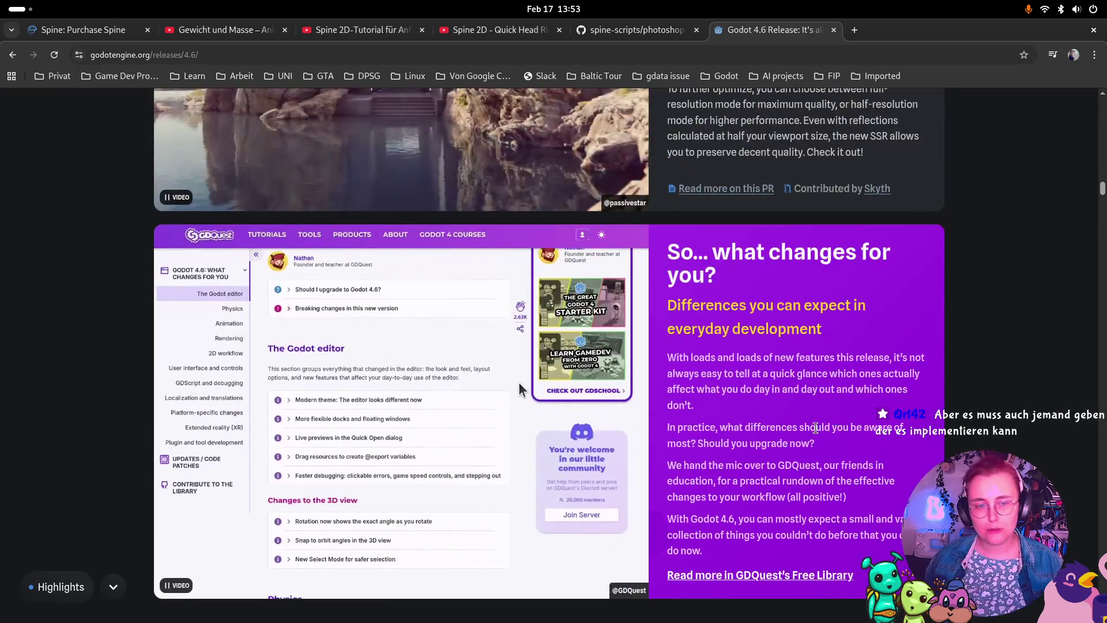
scroll(801, 406, up, 6)
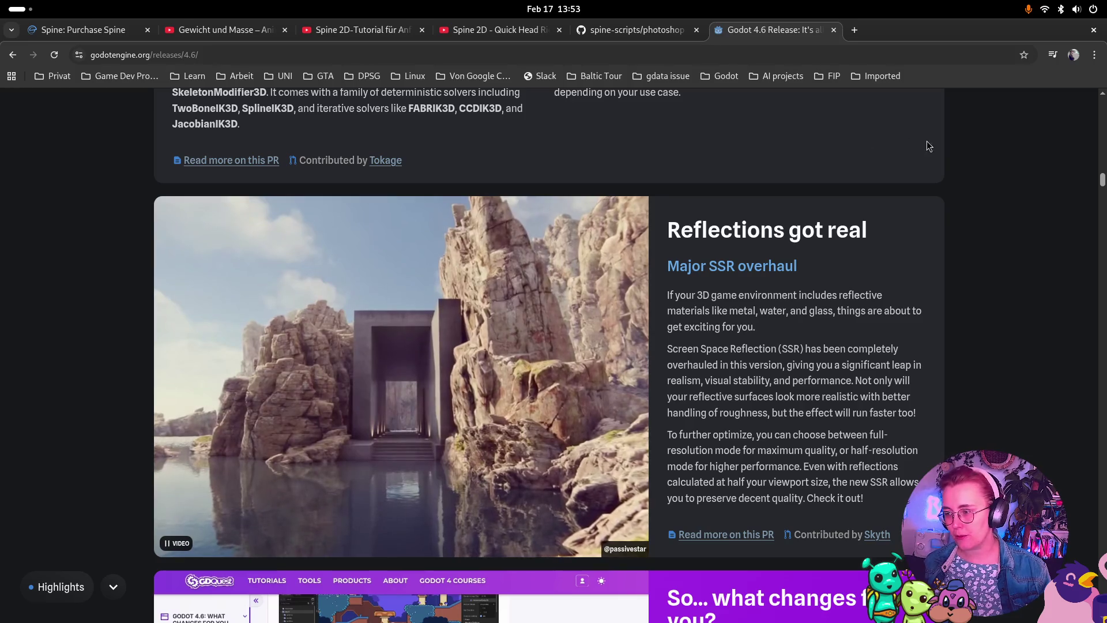
Close the Godot 4.6 release notes tab and return to the Godot editor.
click(834, 30)
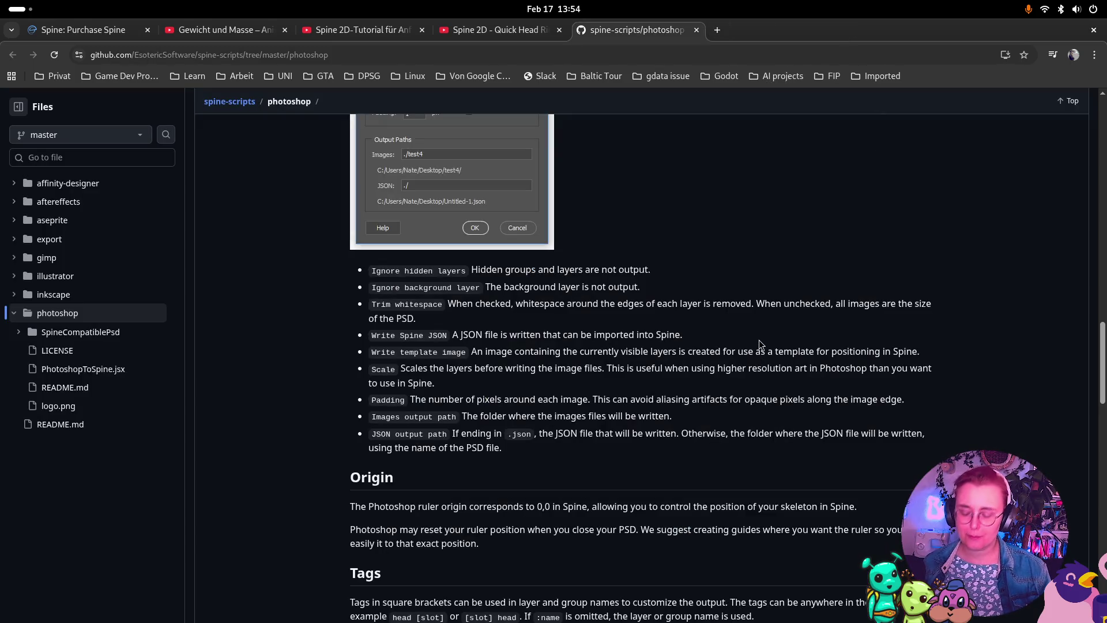
key(super)
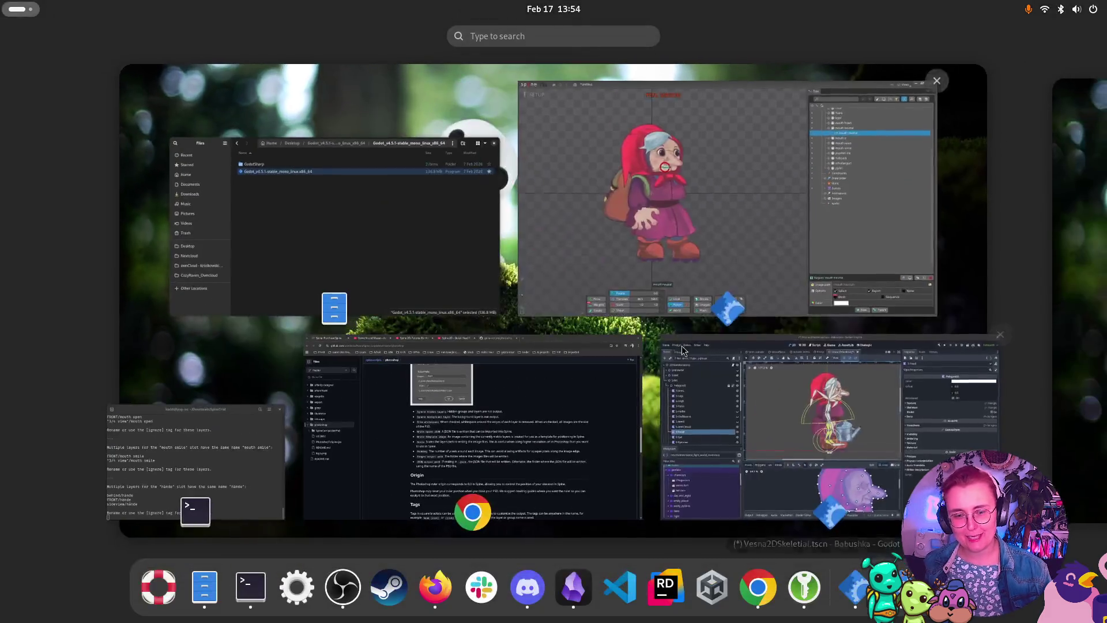
click(925, 451)
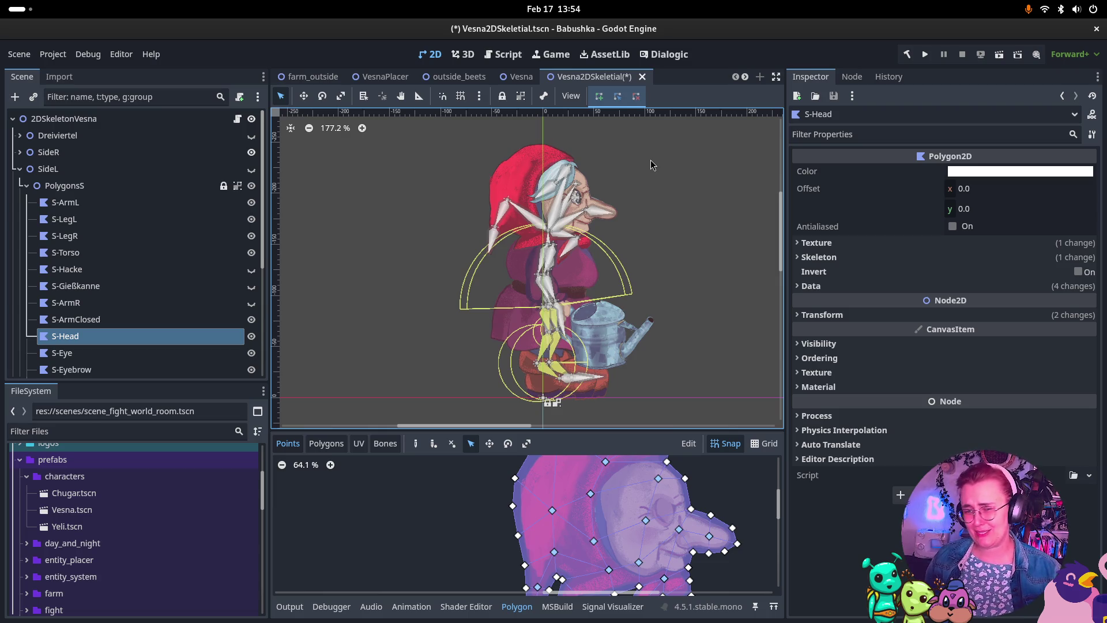
After reviewing the Vesna2DSkeletal scene, bring up the open-windows overview.
key(super)
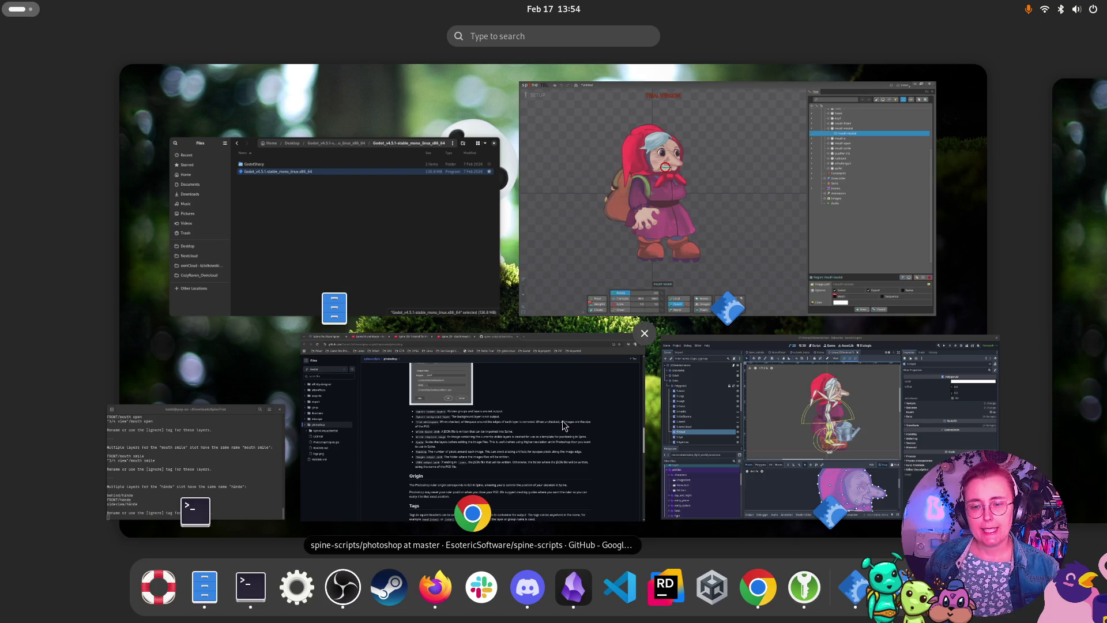
Open the 'Spine 2D - Quick Head Rig' tutorial in Chrome and play it to 0:36.
click(557, 447)
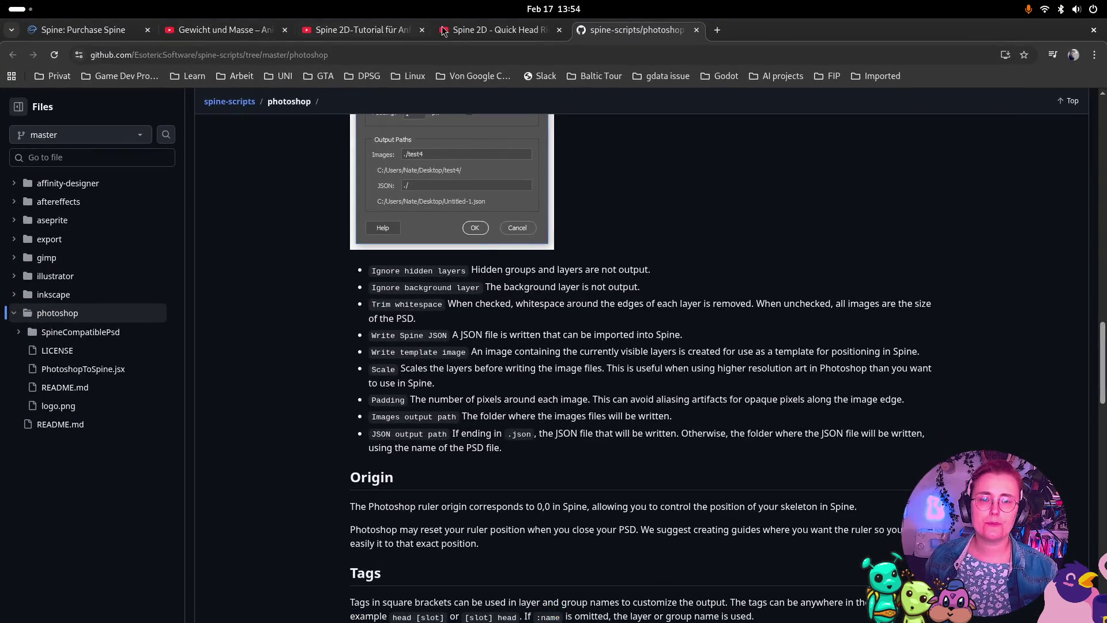
click(495, 29)
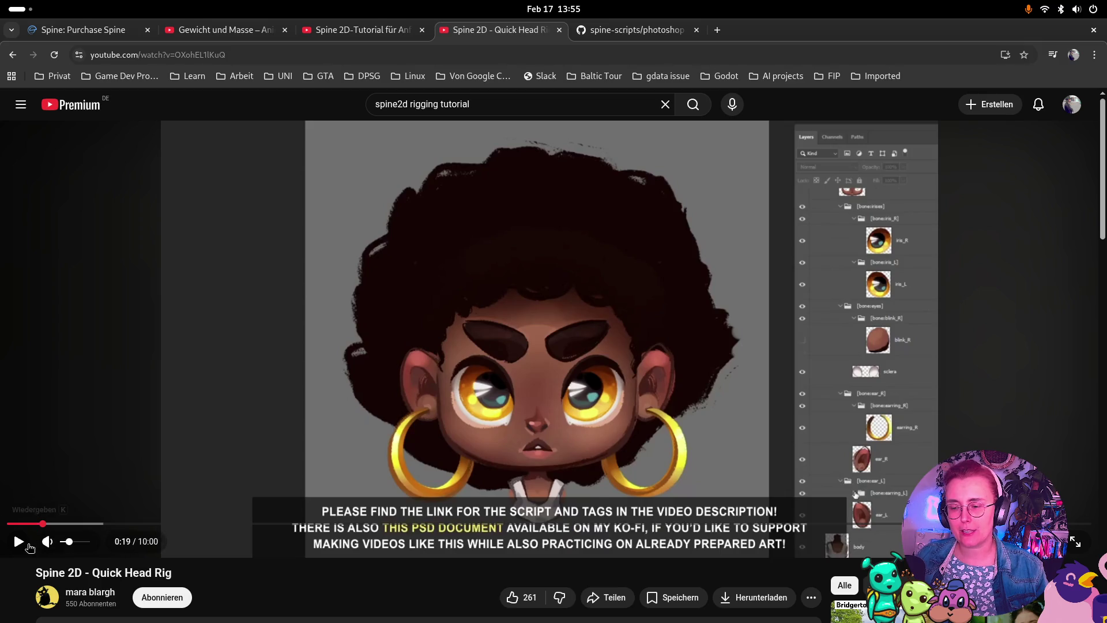
click(19, 543)
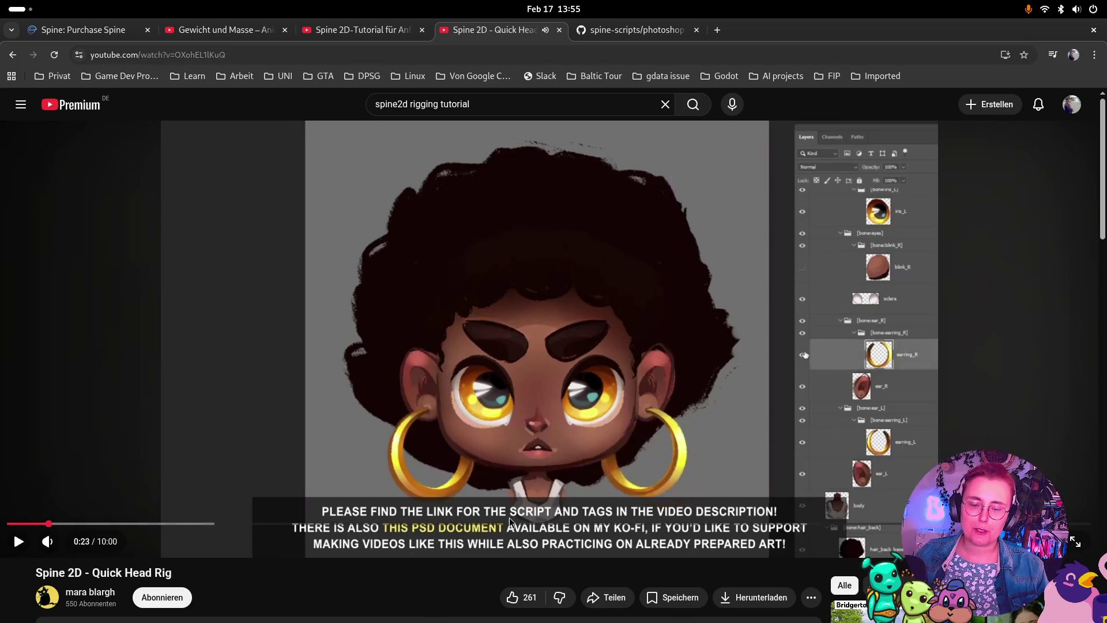
key(space)
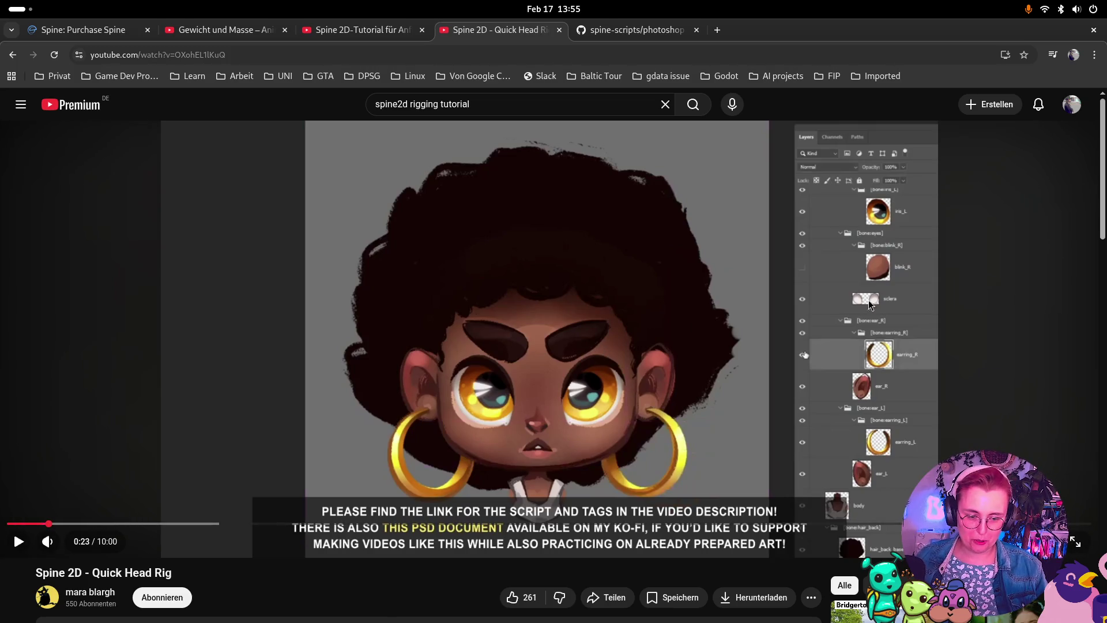
click(18, 540)
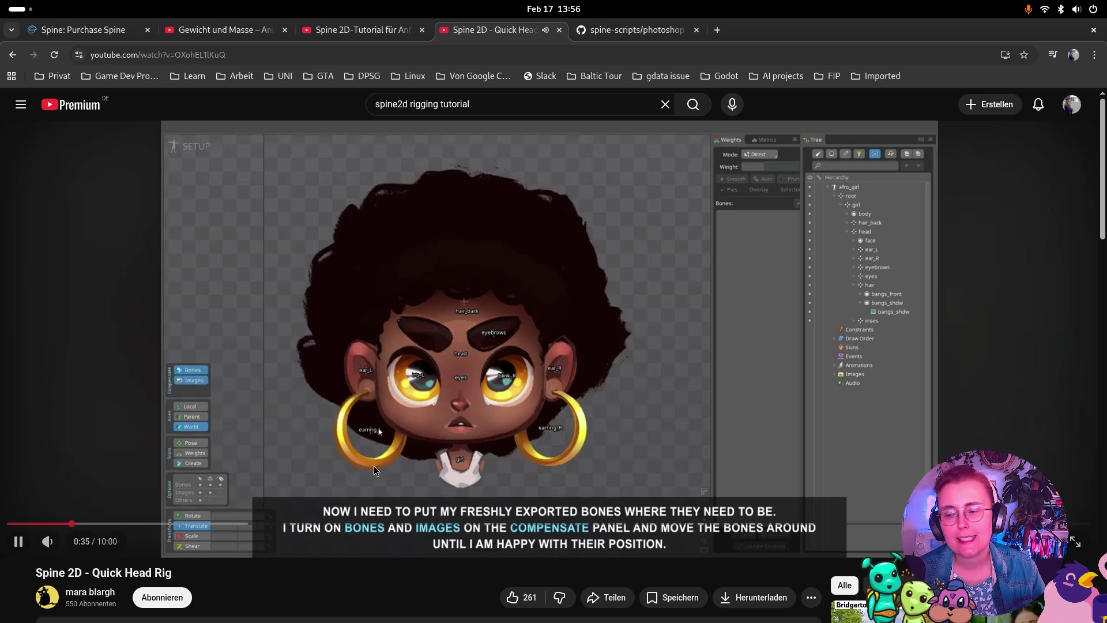
click(522, 512)
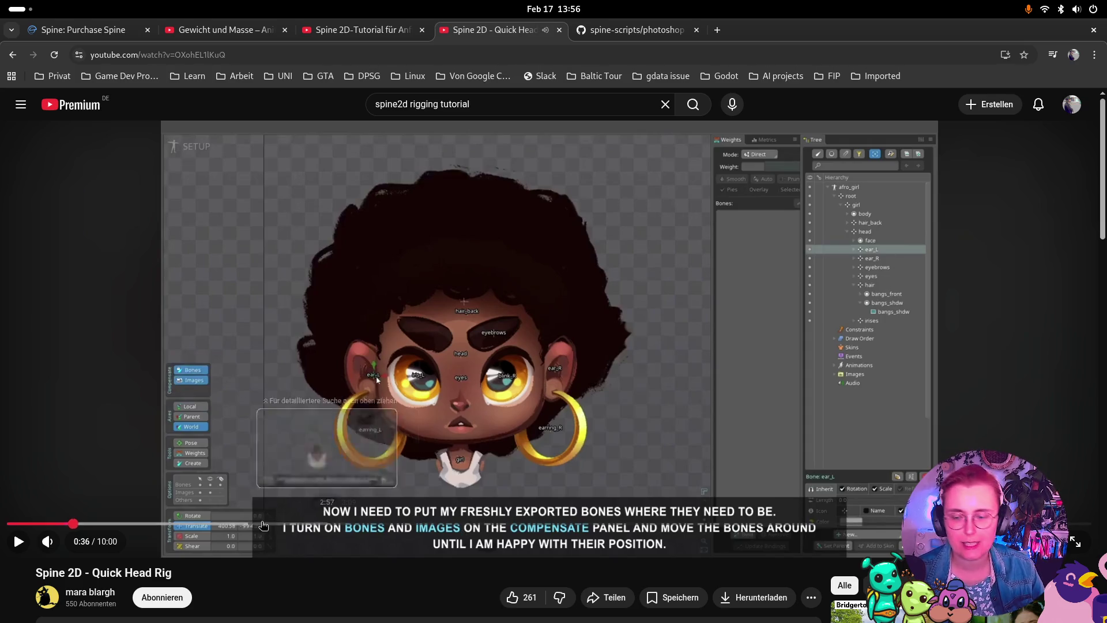
Rewind and replay the head-rig tutorial, pause it at 0:30, and show the window overview.
click(63, 525)
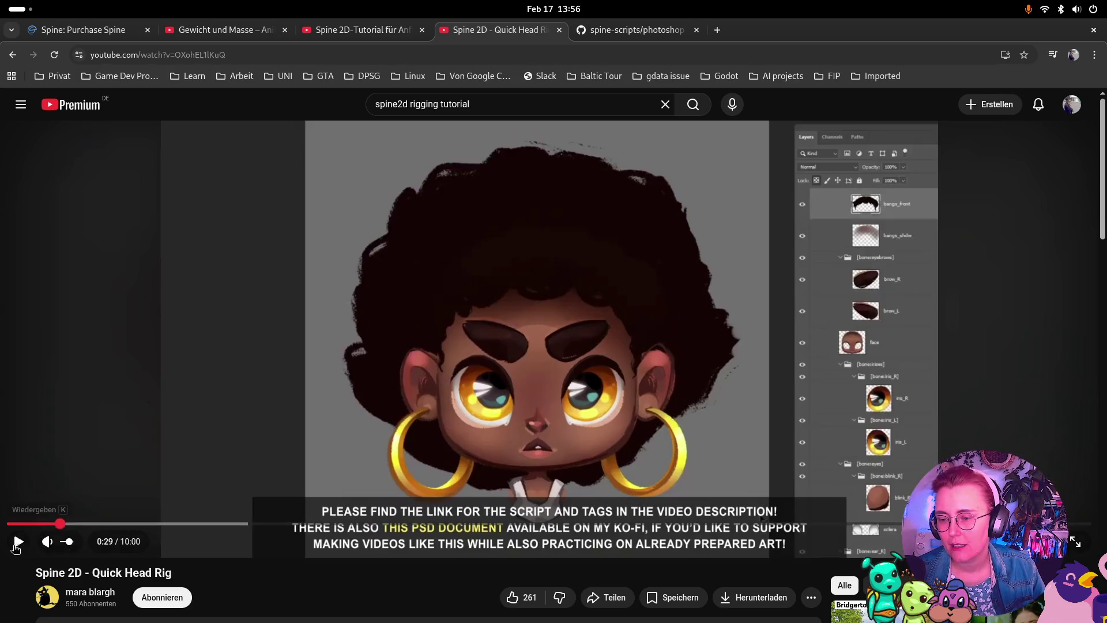
click(19, 541)
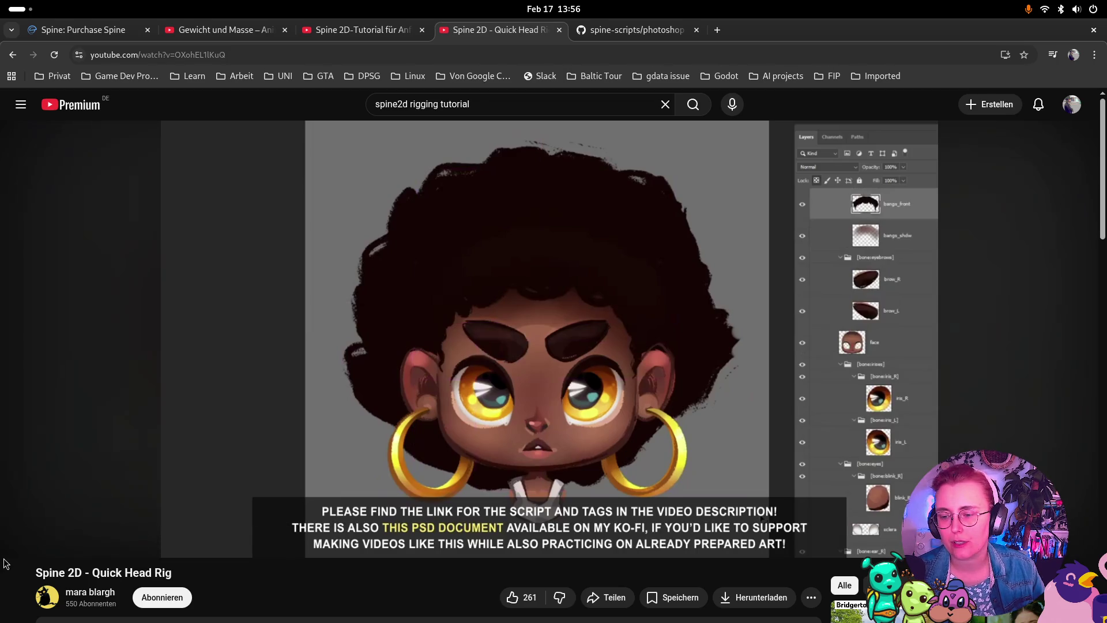
click(19, 541)
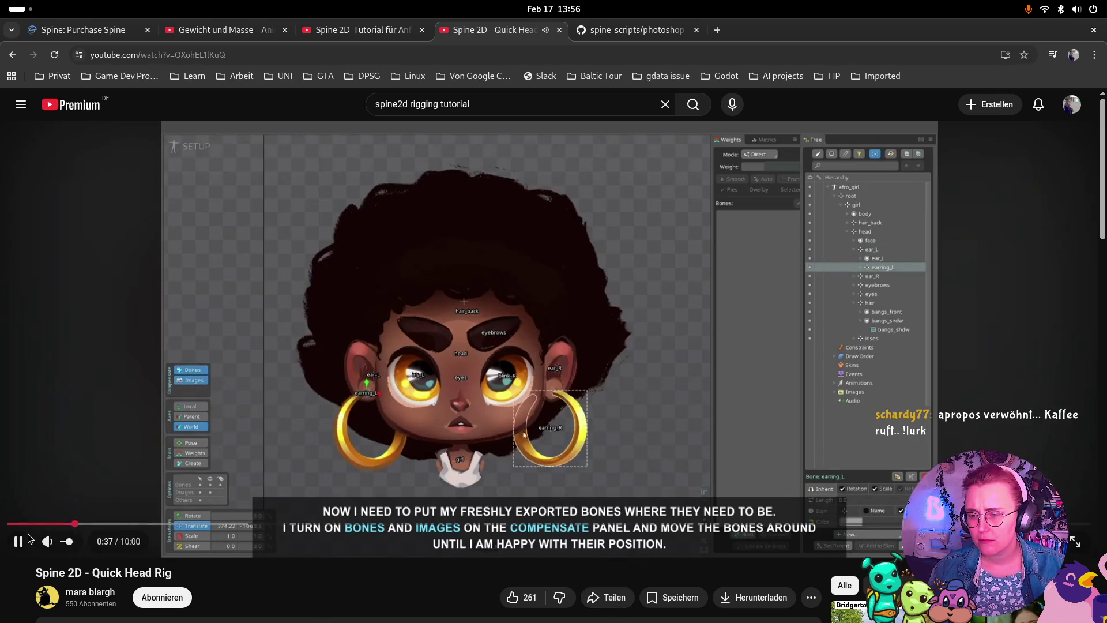
click(19, 541)
click(53, 523)
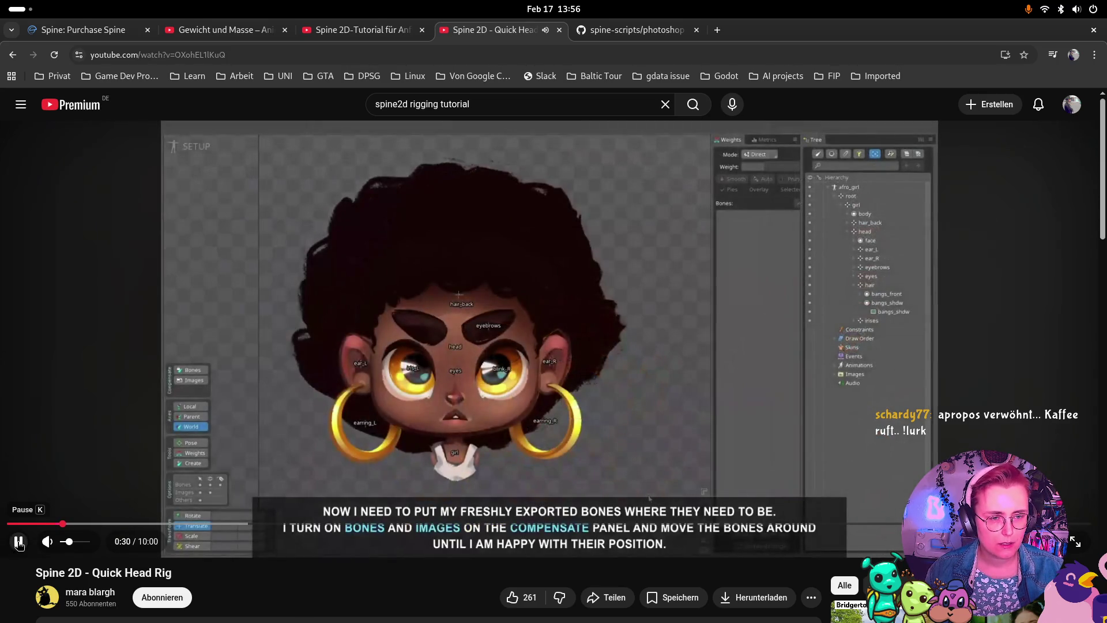
click(18, 542)
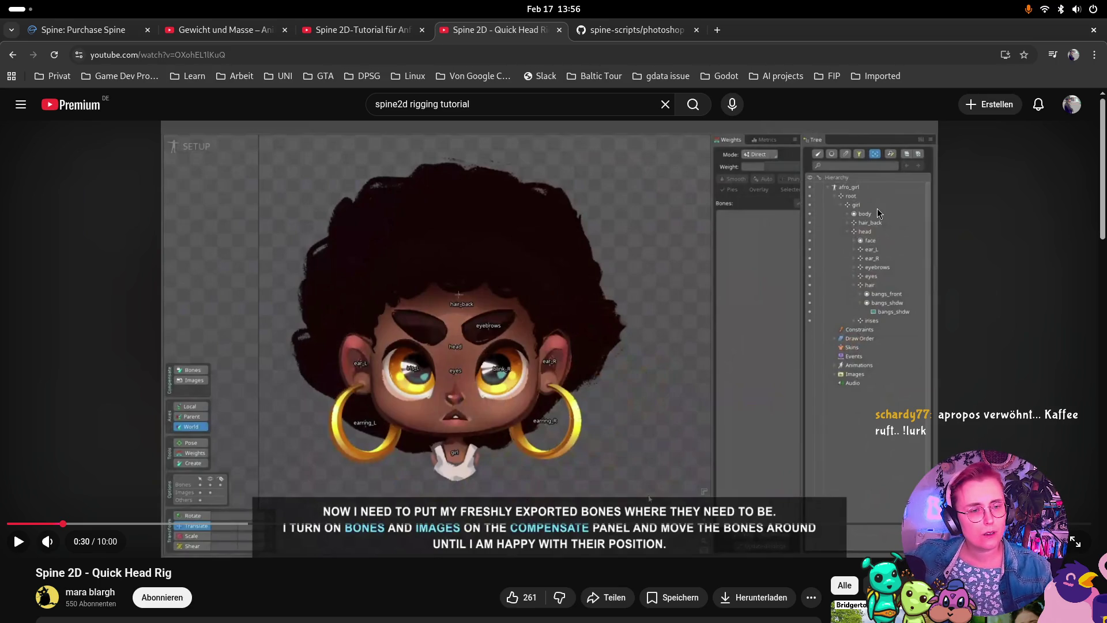
key(super)
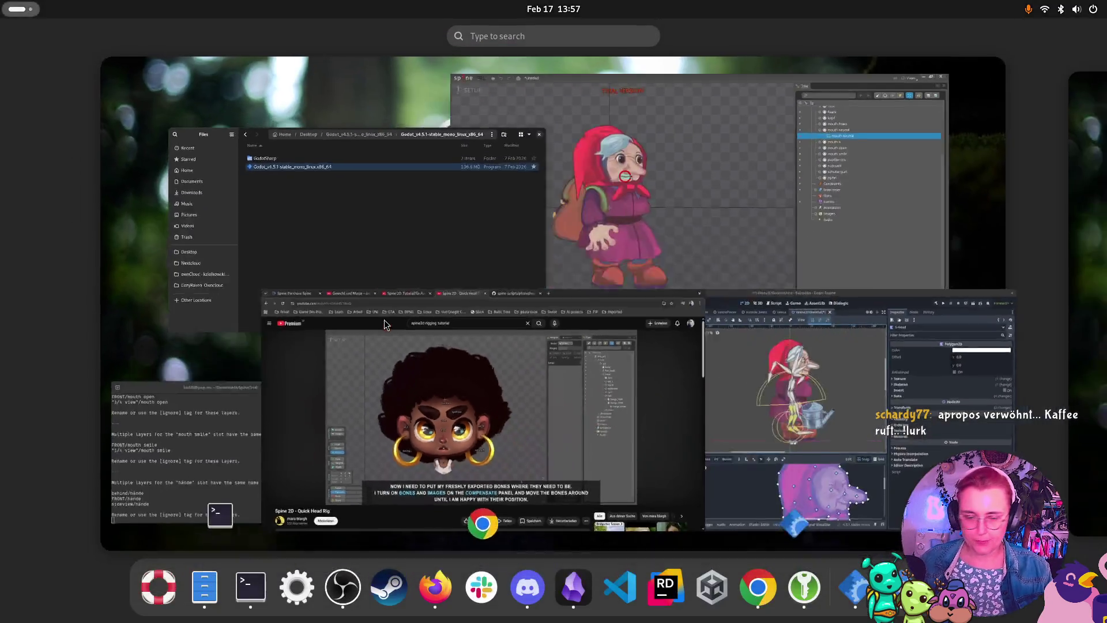
In Spine, add a test bone at the grandmother's hand, then undo it.
click(728, 165)
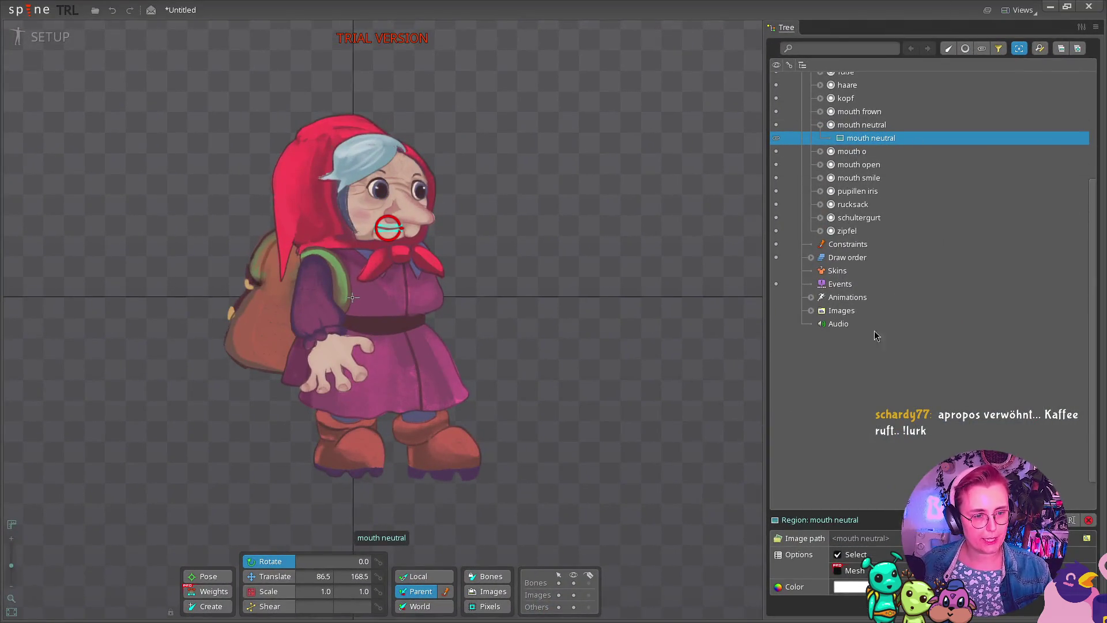
scroll(873, 330, up, 5)
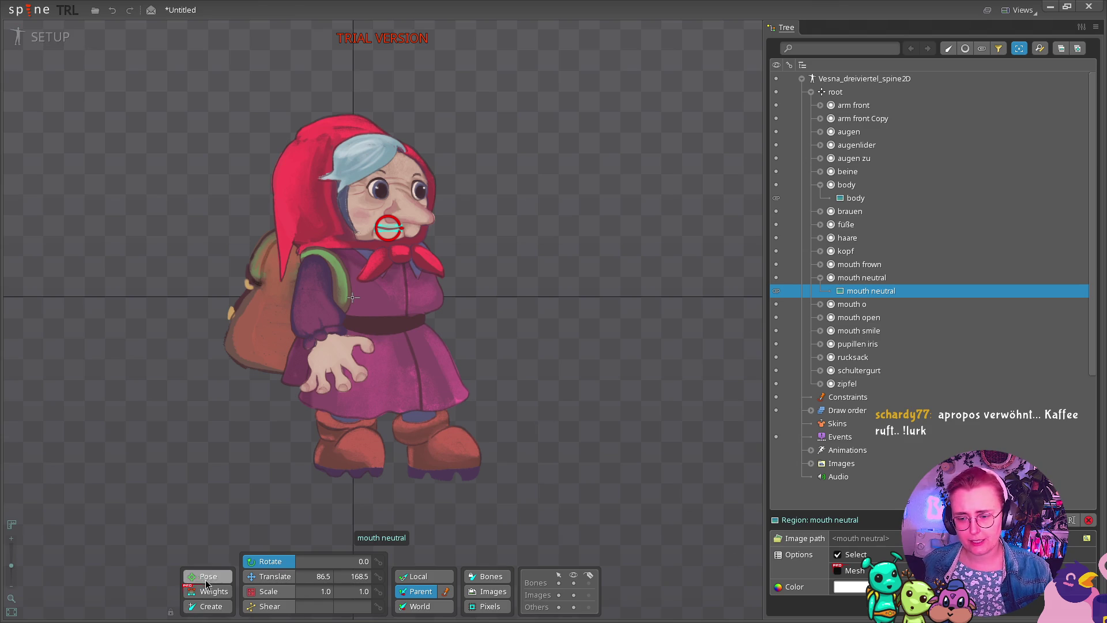
click(216, 610)
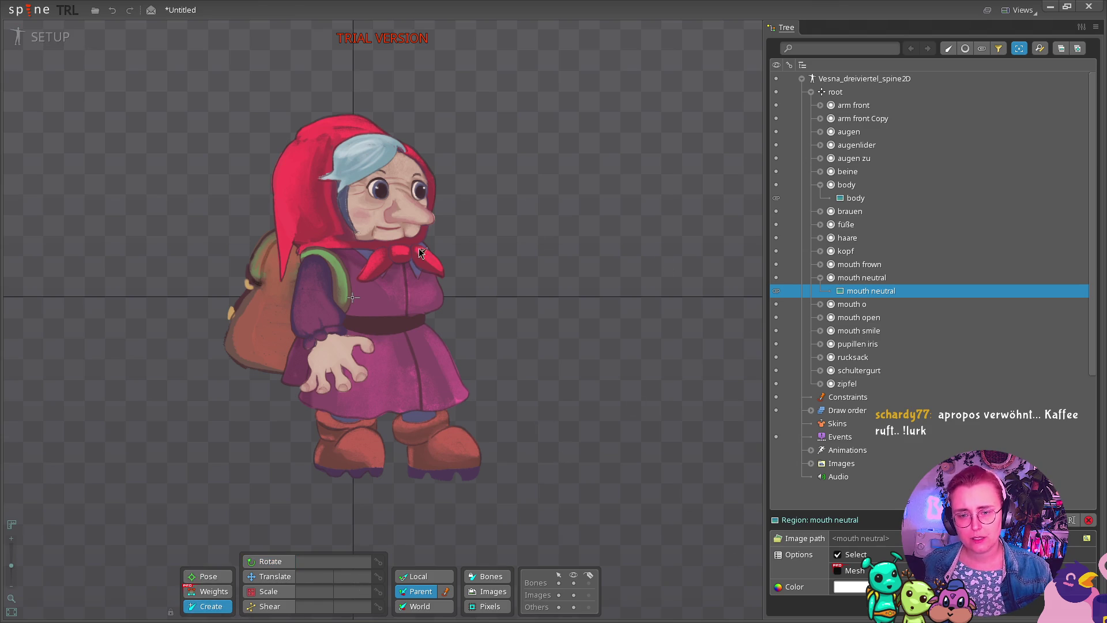
click(378, 341)
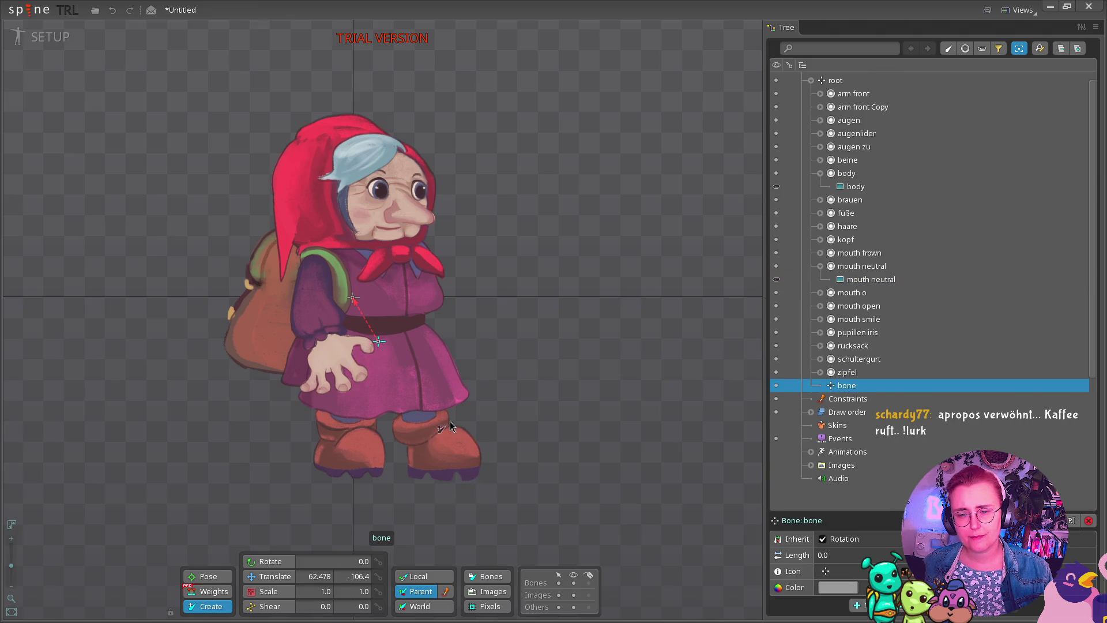
key(ctrl+z)
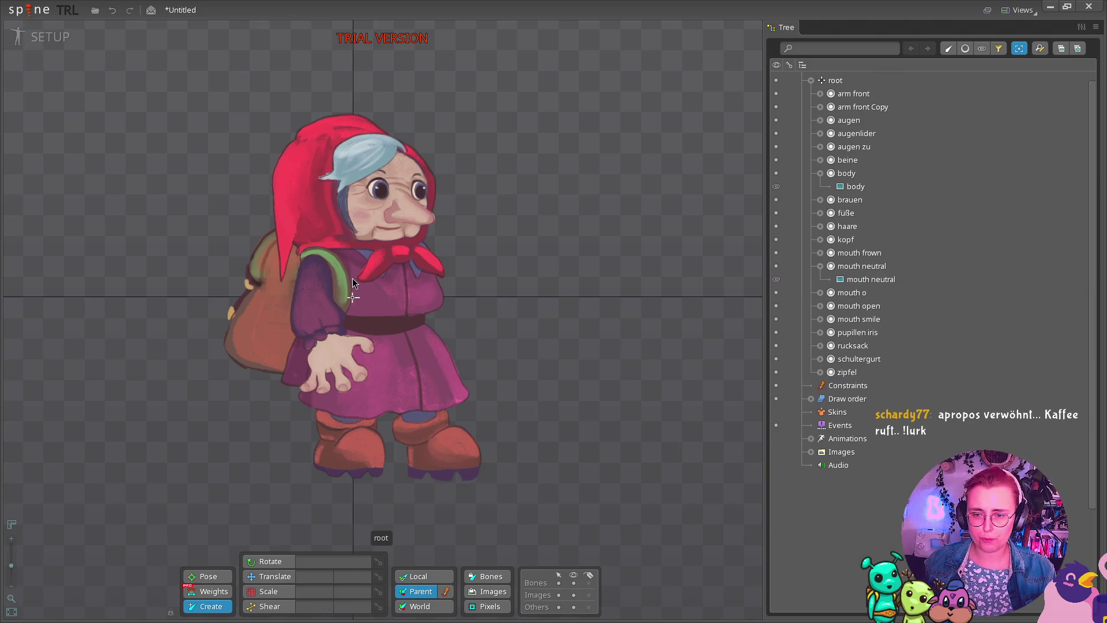
Select root, draw another bone from the hand area, then undo it.
scroll(853, 95, up, 1)
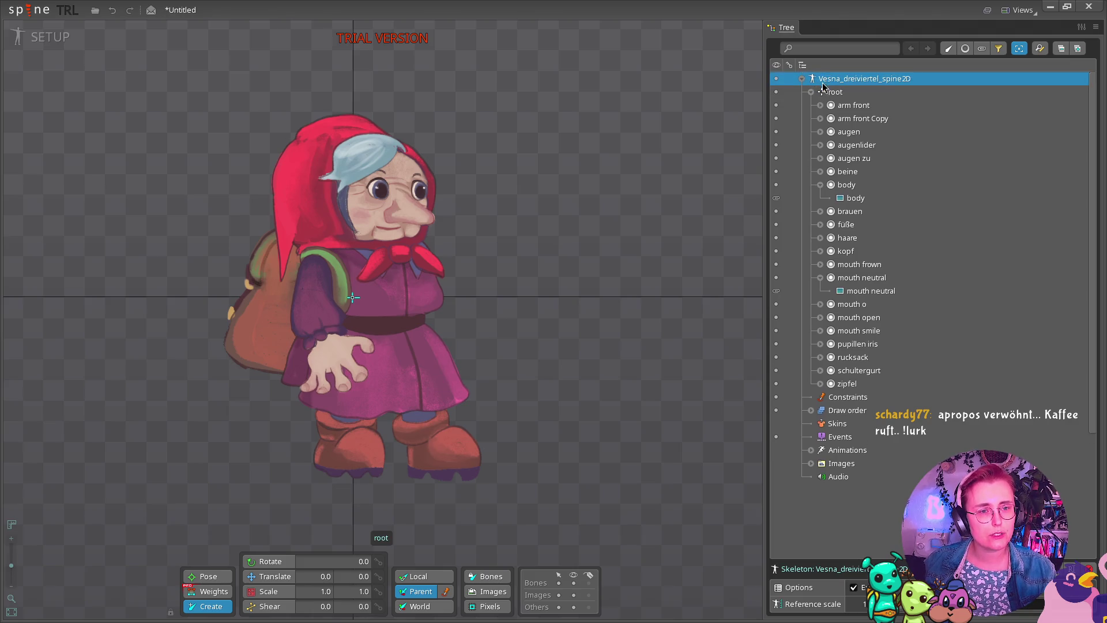
click(837, 92)
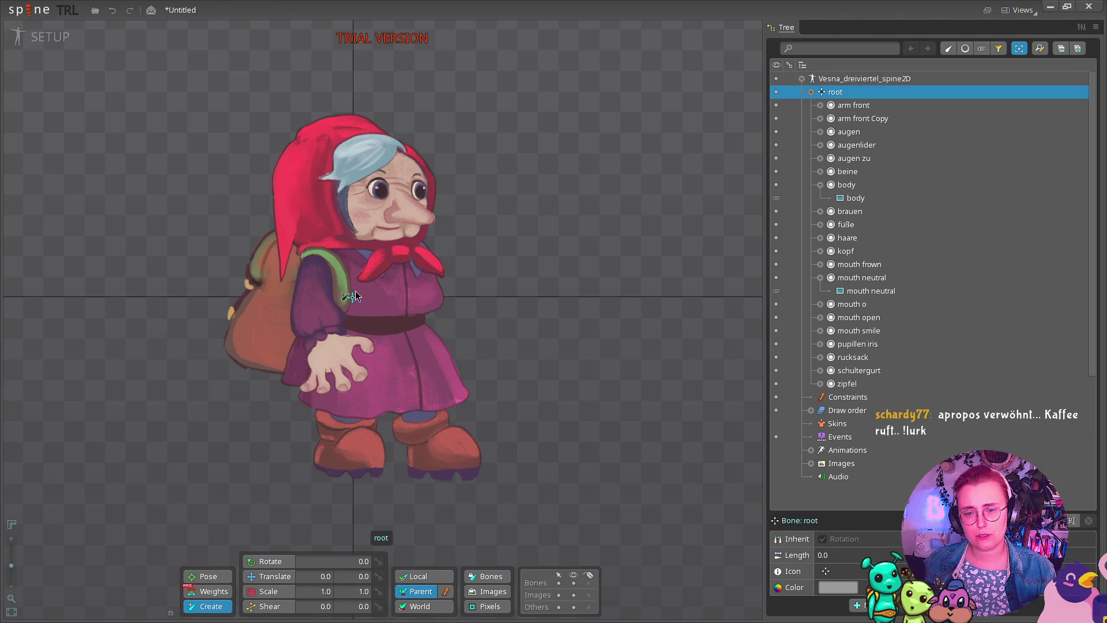
drag(352, 299, 363, 332)
key(ctrl+z)
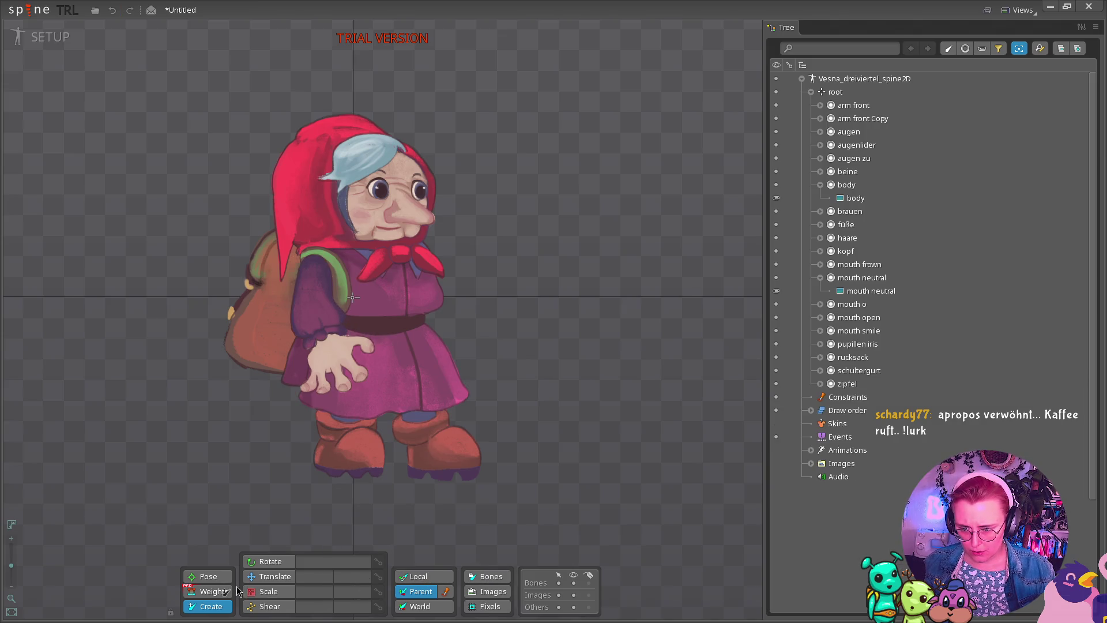
Test moving the whole character with Translate and the Bones-only filter, undoing each move.
click(274, 578)
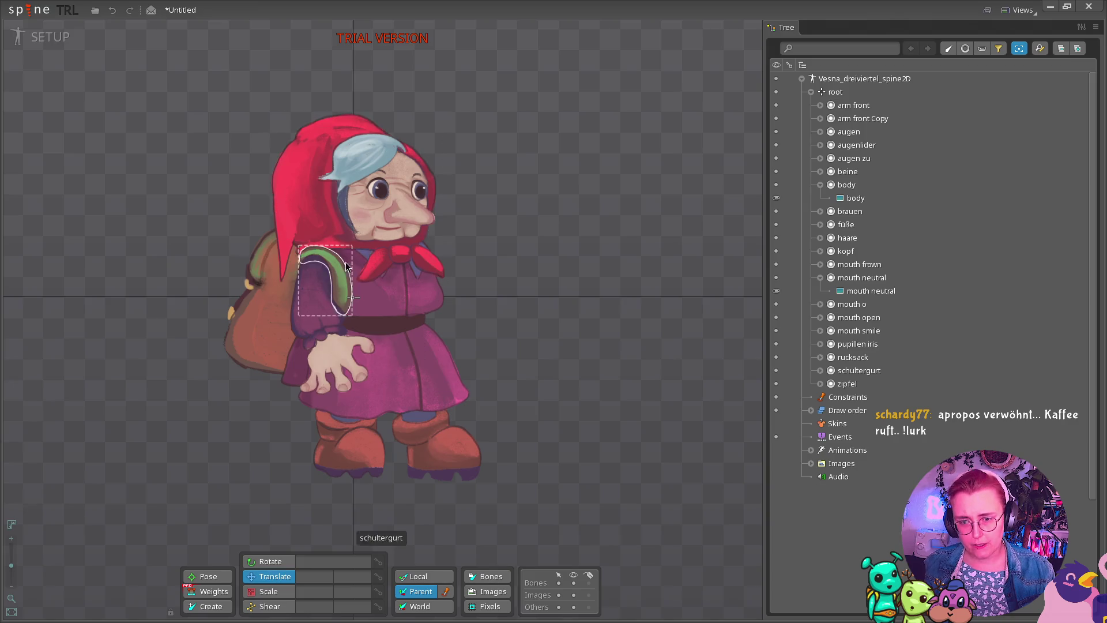
drag(356, 299, 382, 323)
key(ctrl+z)
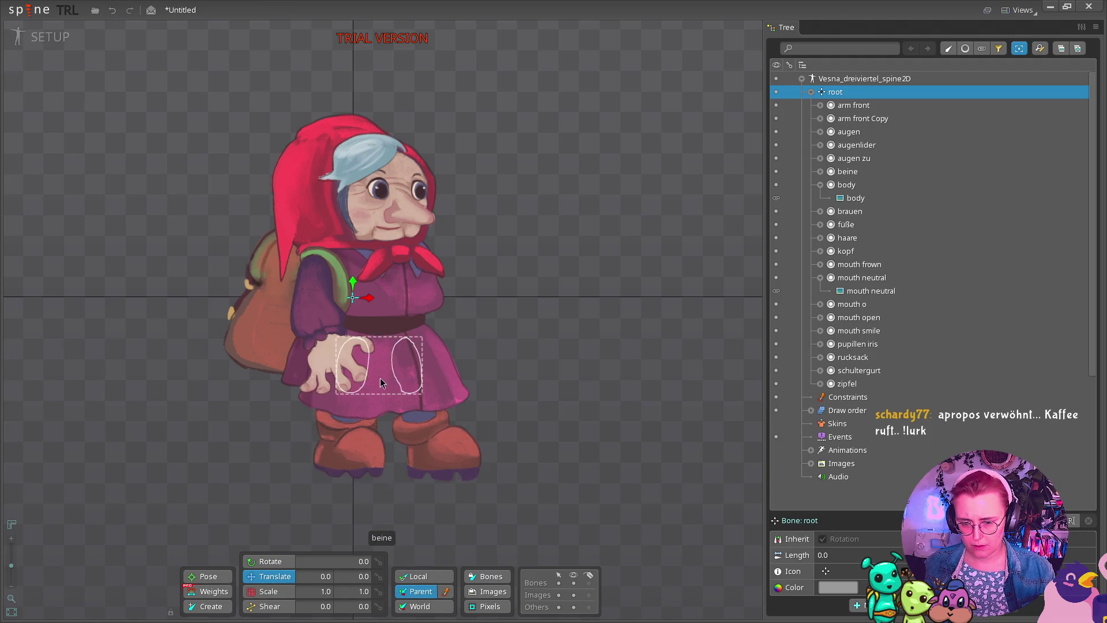
click(490, 576)
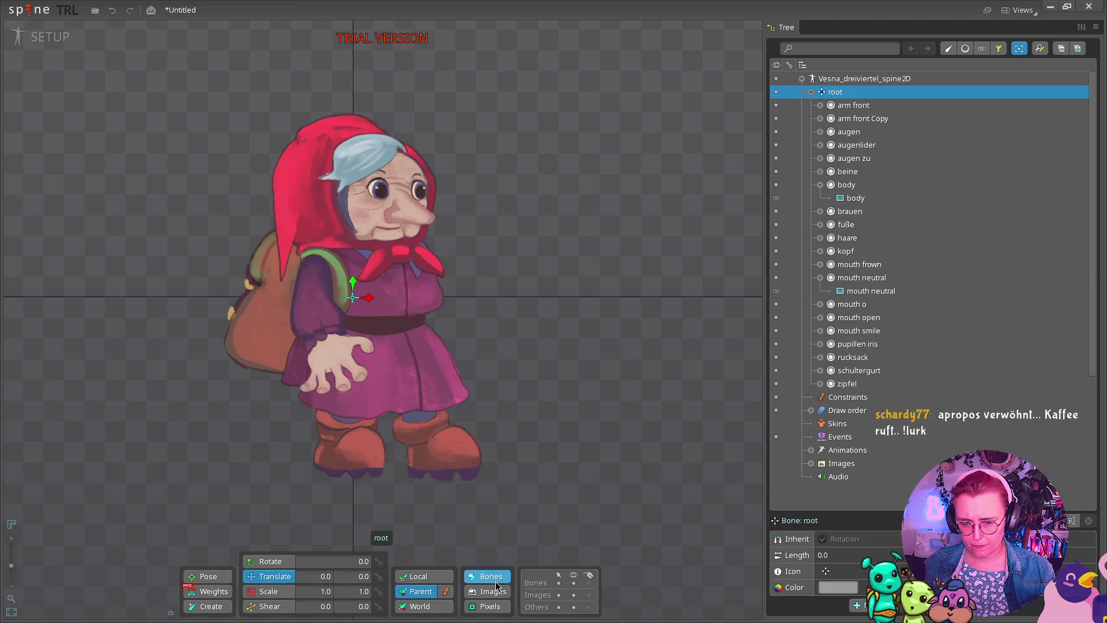
drag(351, 302, 365, 312)
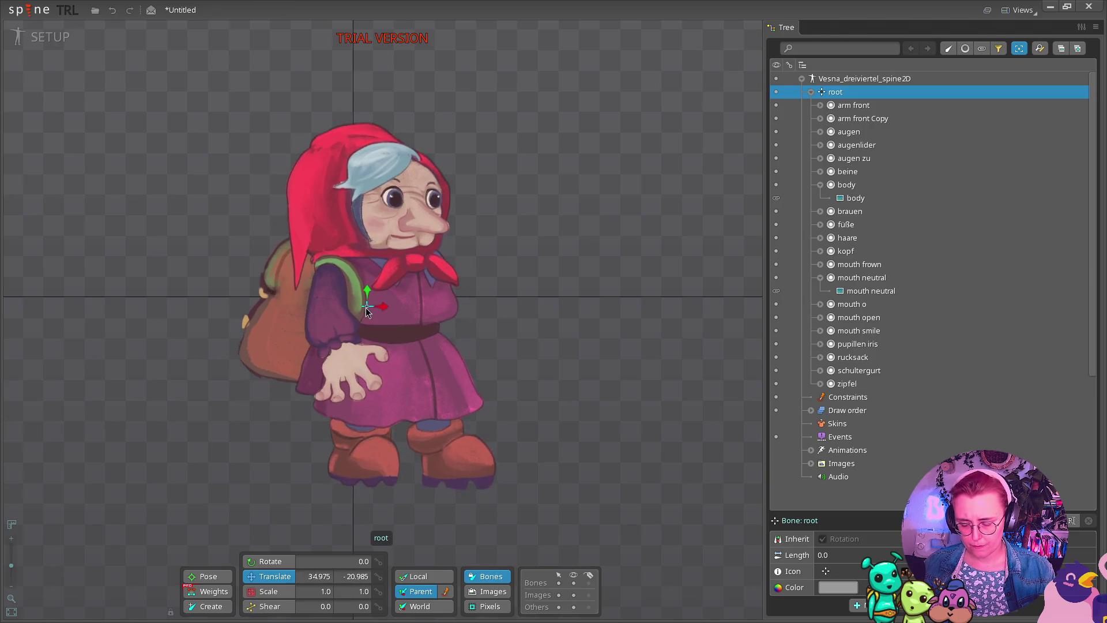
key(ctrl+z)
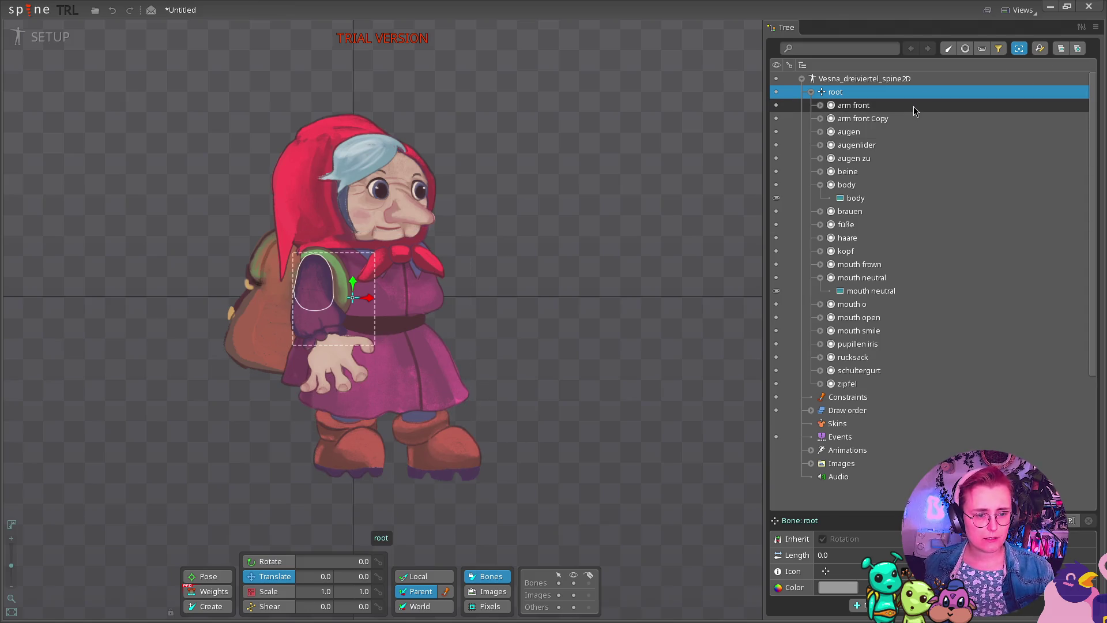
Collapse body and mouth neutral, test-move slots arm front to zipfel, undo, and reselect root.
click(819, 184)
click(820, 266)
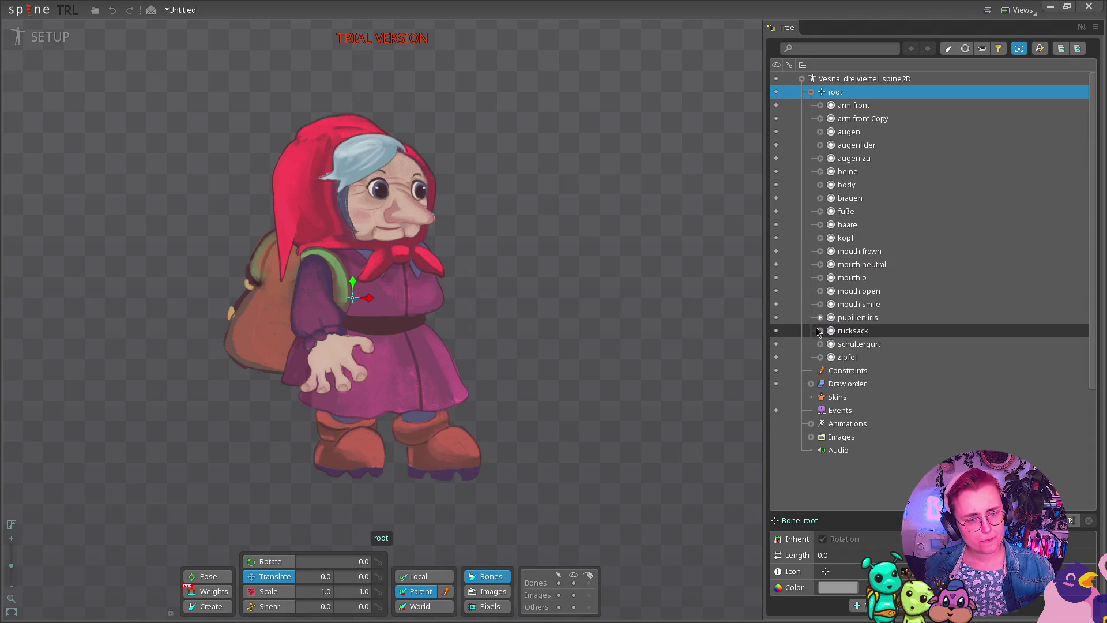
click(853, 105)
ctrl+click(857, 358)
shift+click(858, 358)
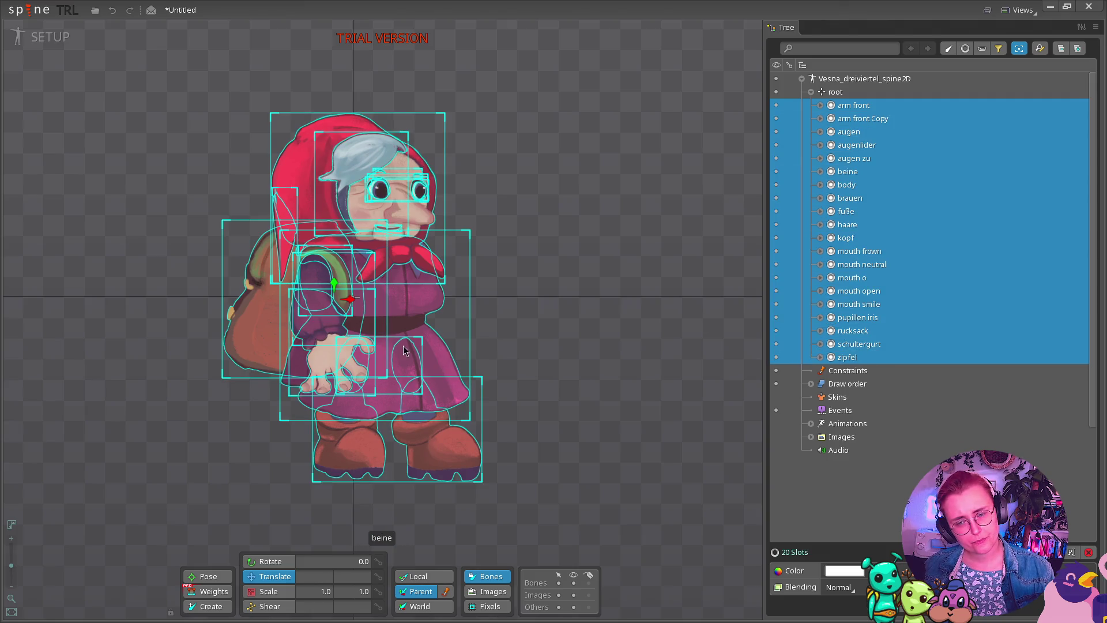
drag(401, 336, 388, 302)
key(ctrl+z)
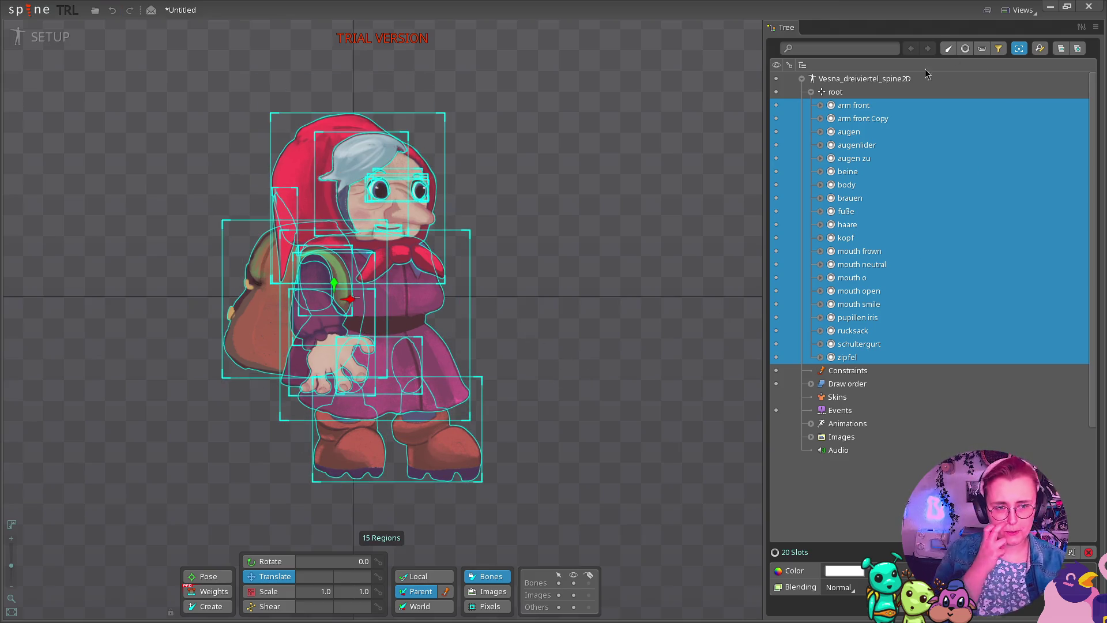
click(894, 91)
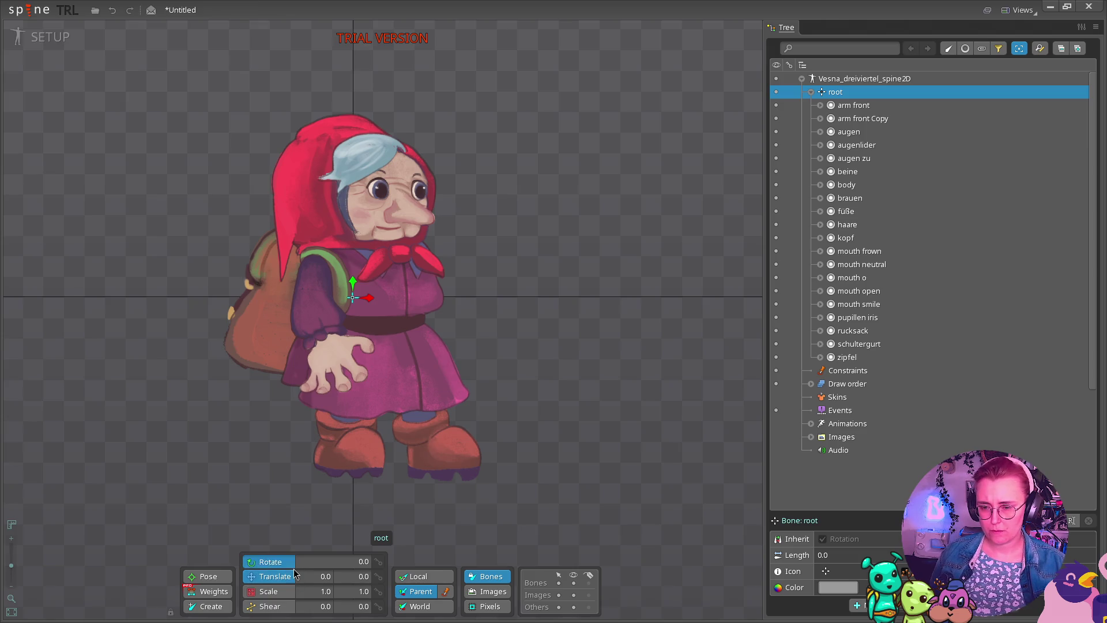
Add a bone named 'bone' under root at the grandmother's hand, at -4.6745, -118.99.
click(271, 561)
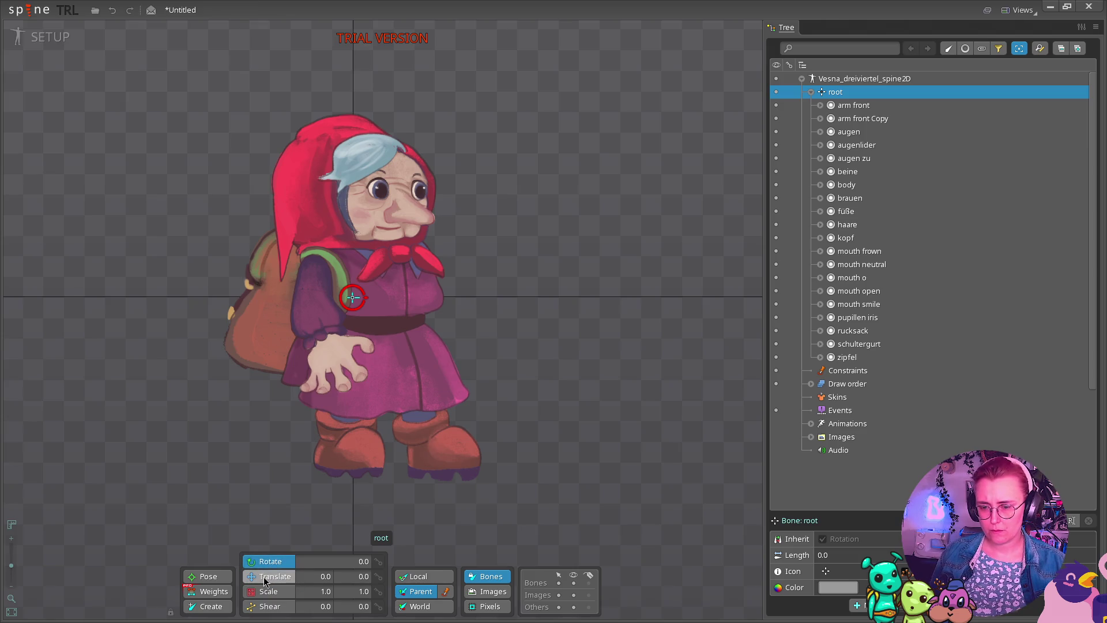
click(264, 577)
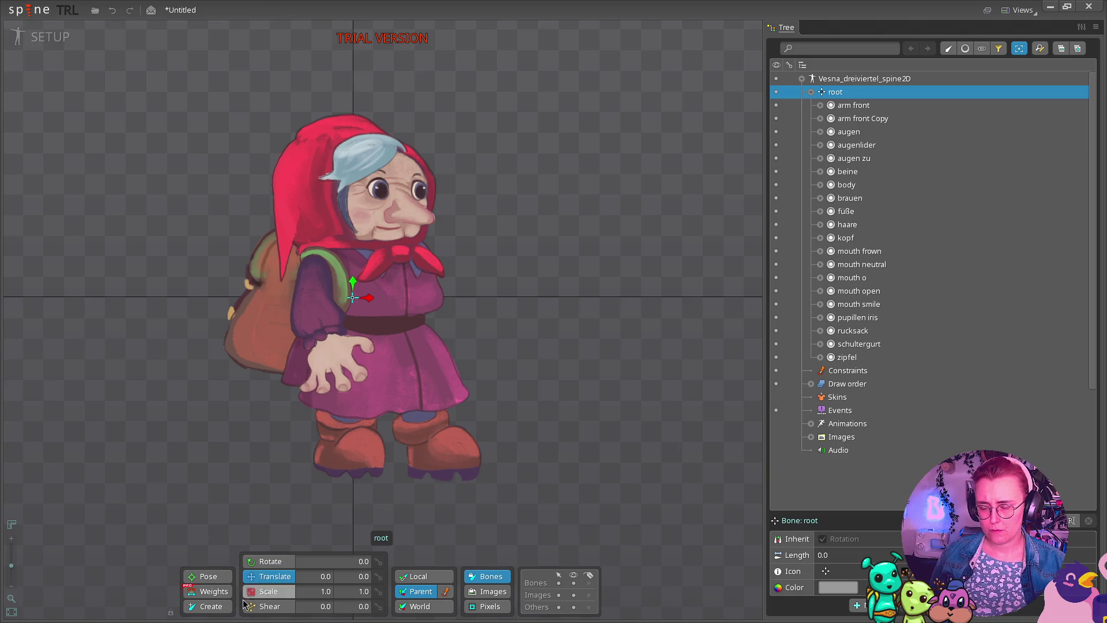
click(209, 606)
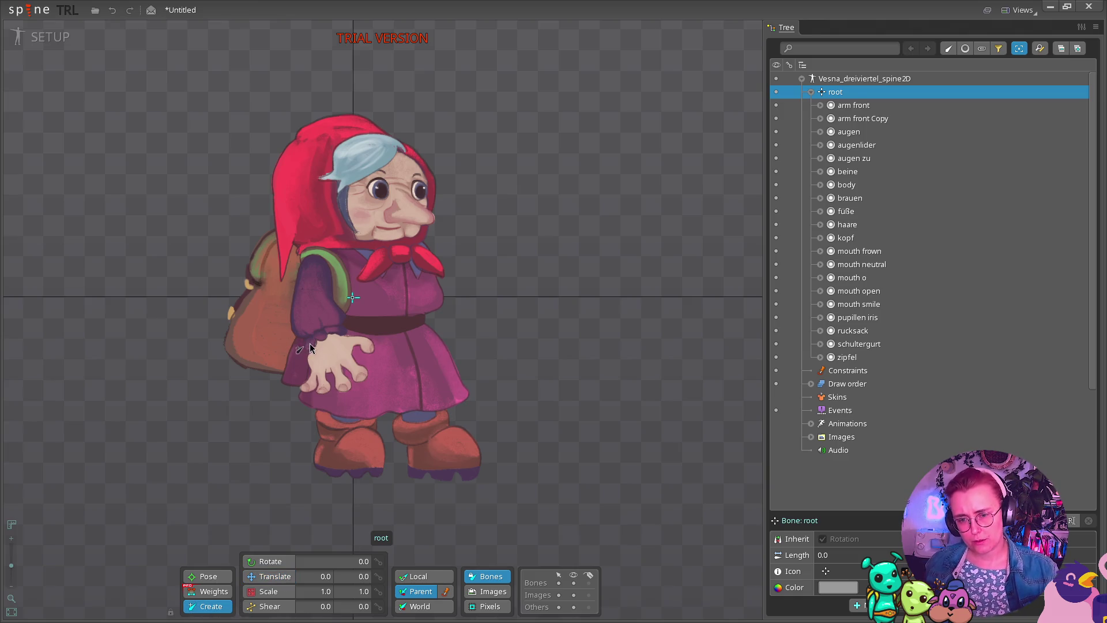
click(351, 347)
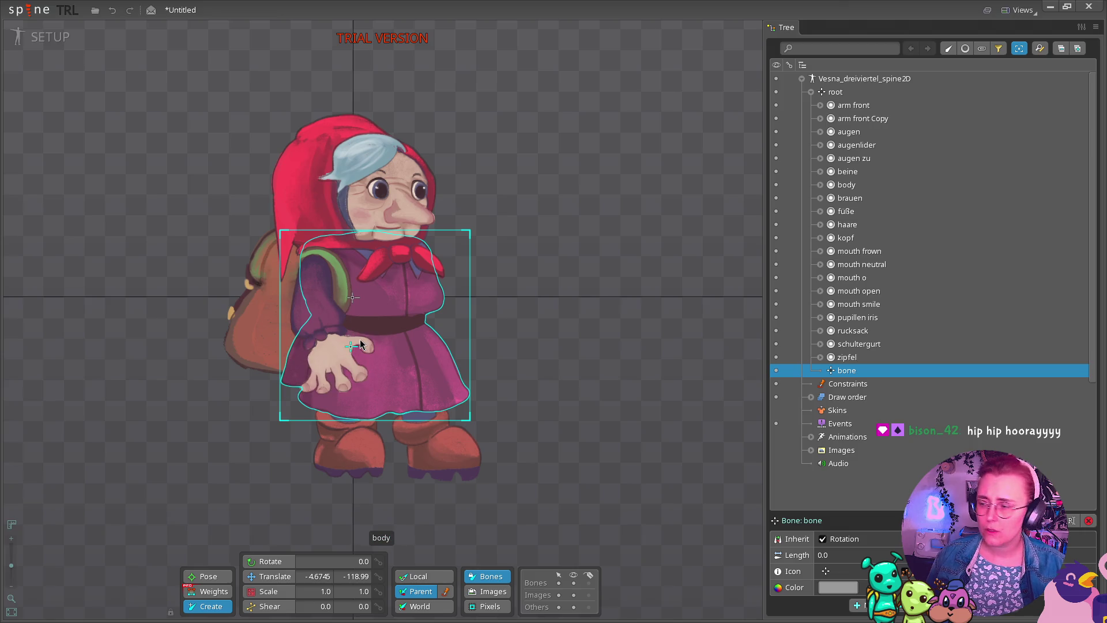
drag(353, 351, 387, 328)
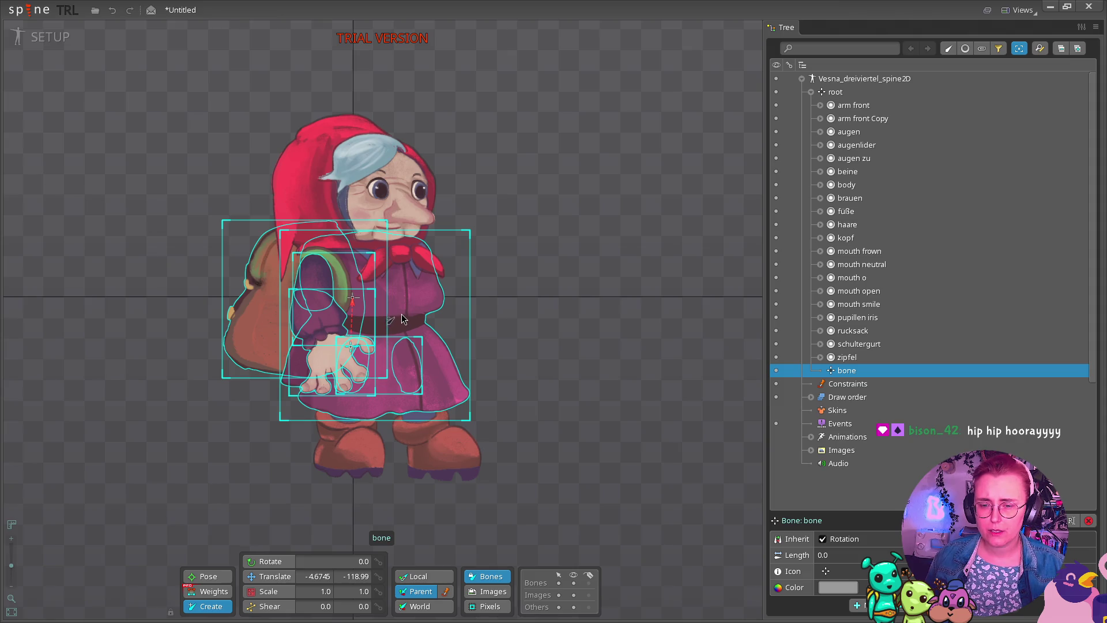
key(v)
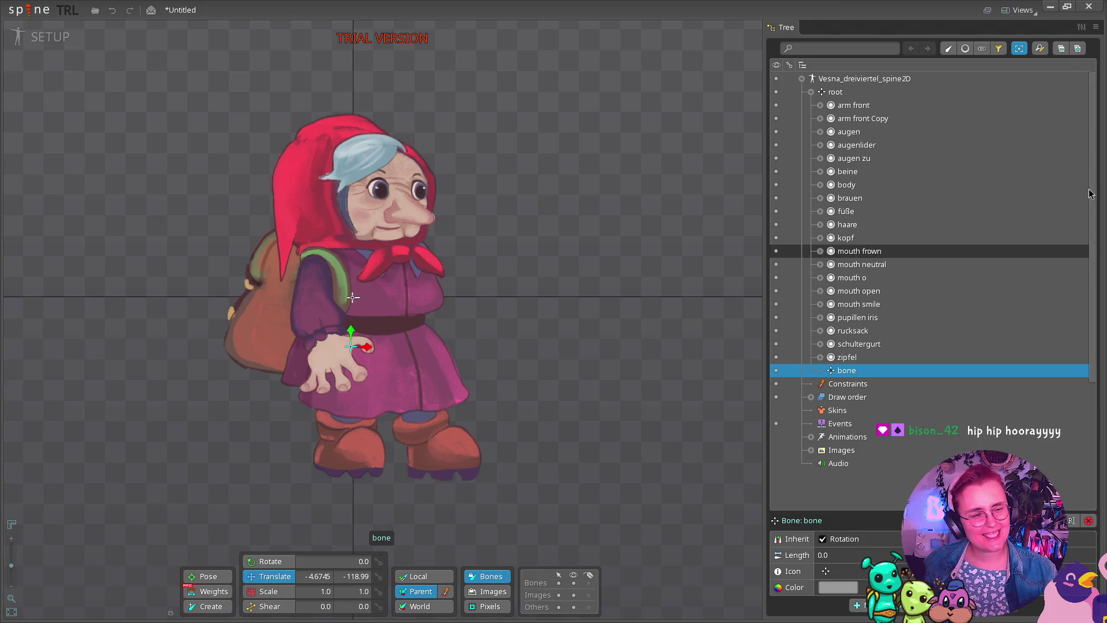
key(super)
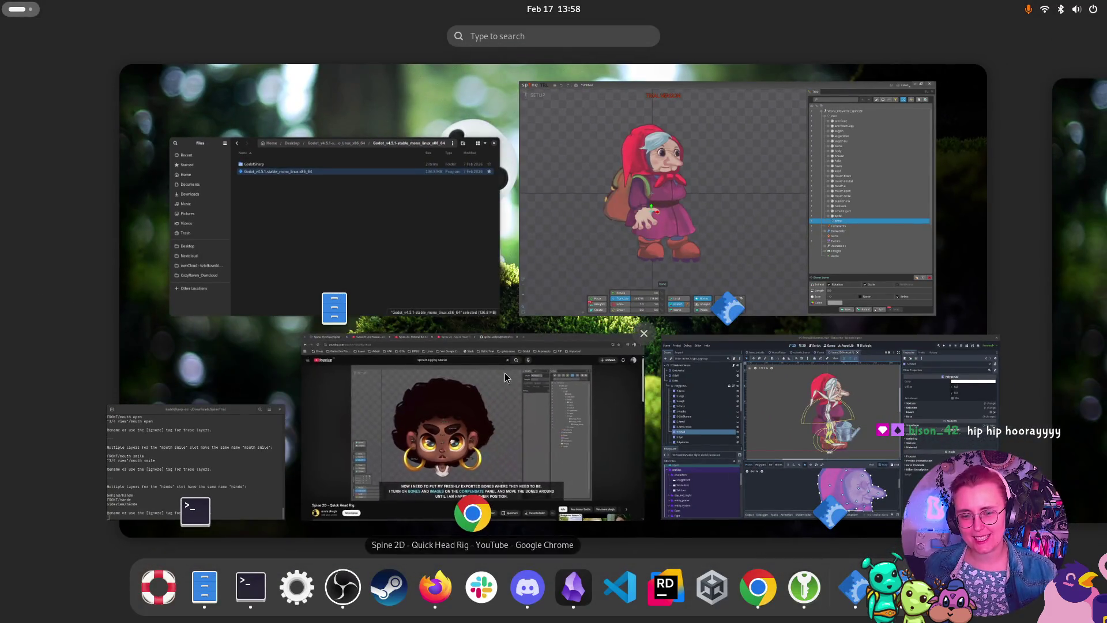
Watch the 'Gewicht und Masse – Animation mit Spine #1' tutorial from 4:30 to 4:55, then return to Spine.
click(504, 373)
click(225, 31)
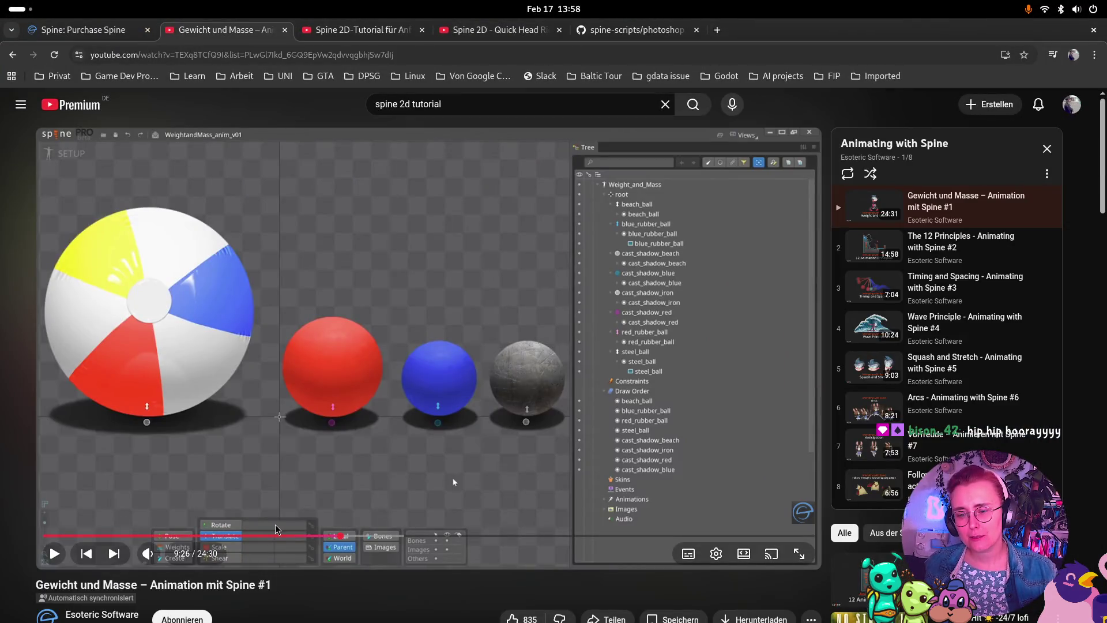
click(185, 534)
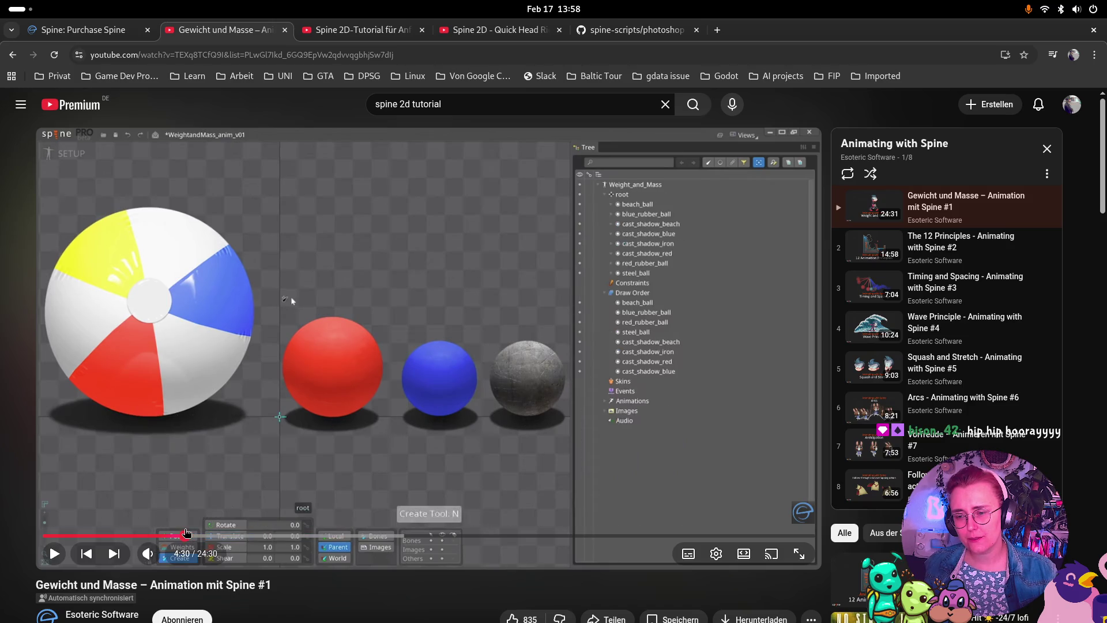
click(588, 505)
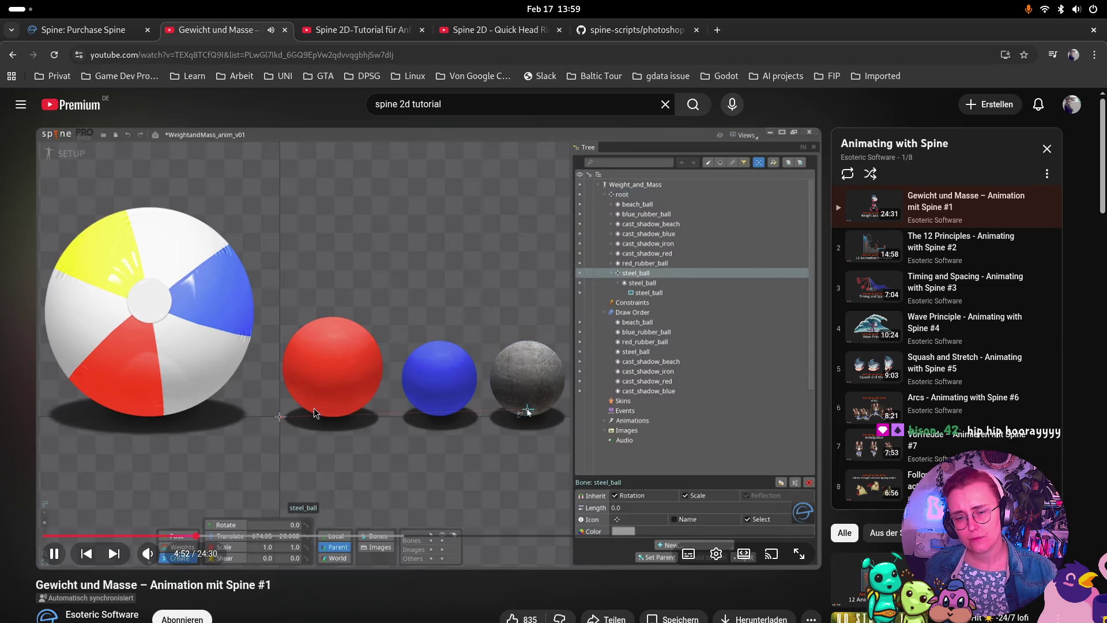
click(58, 555)
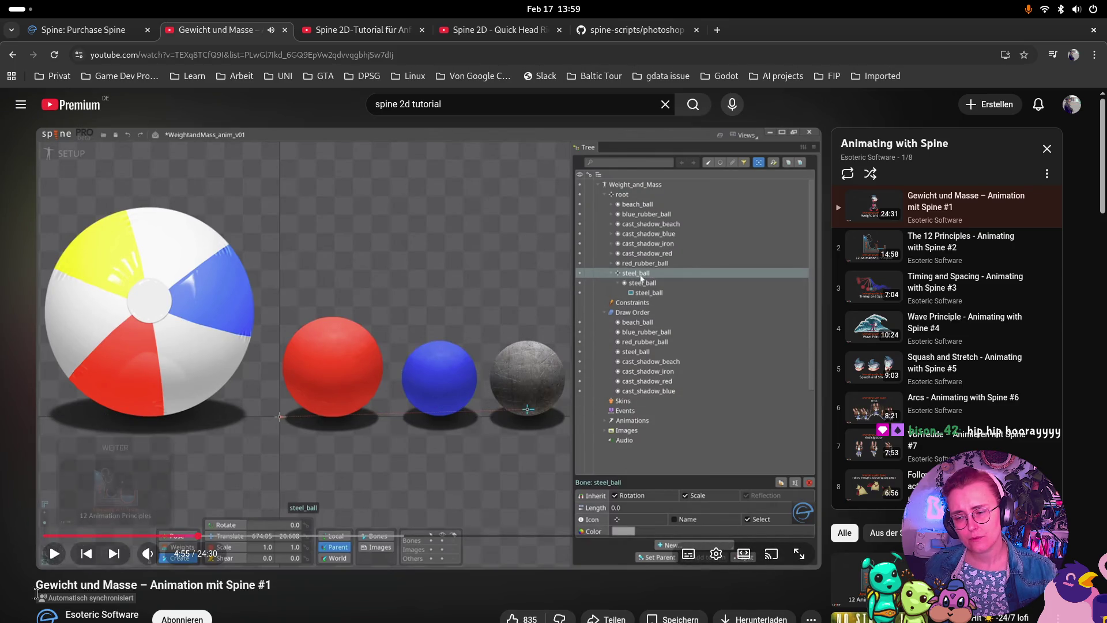
key(super)
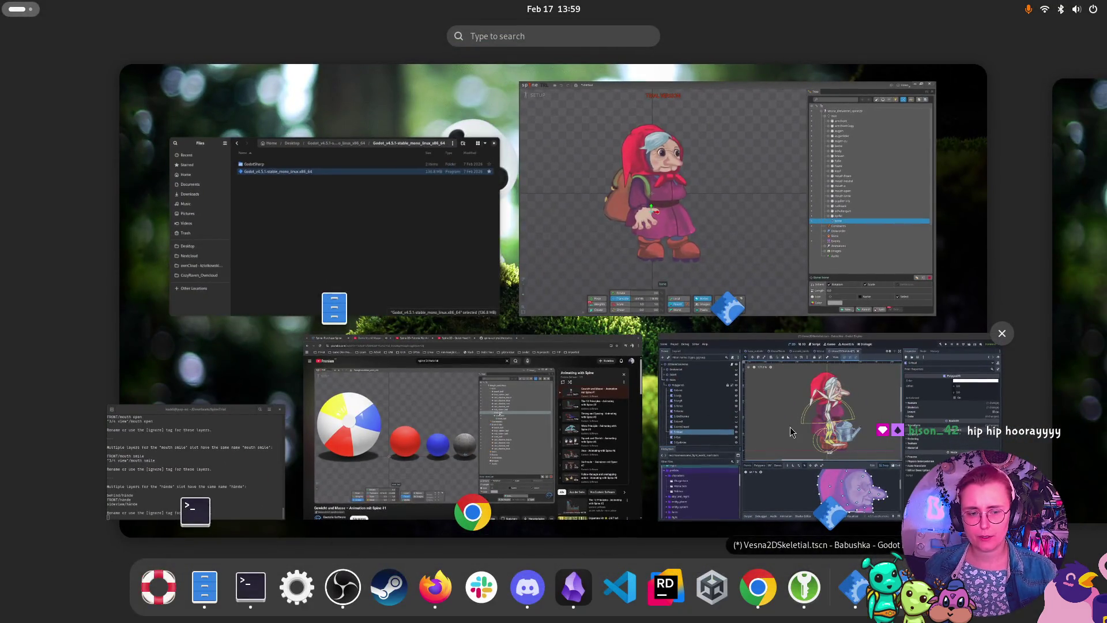
click(735, 216)
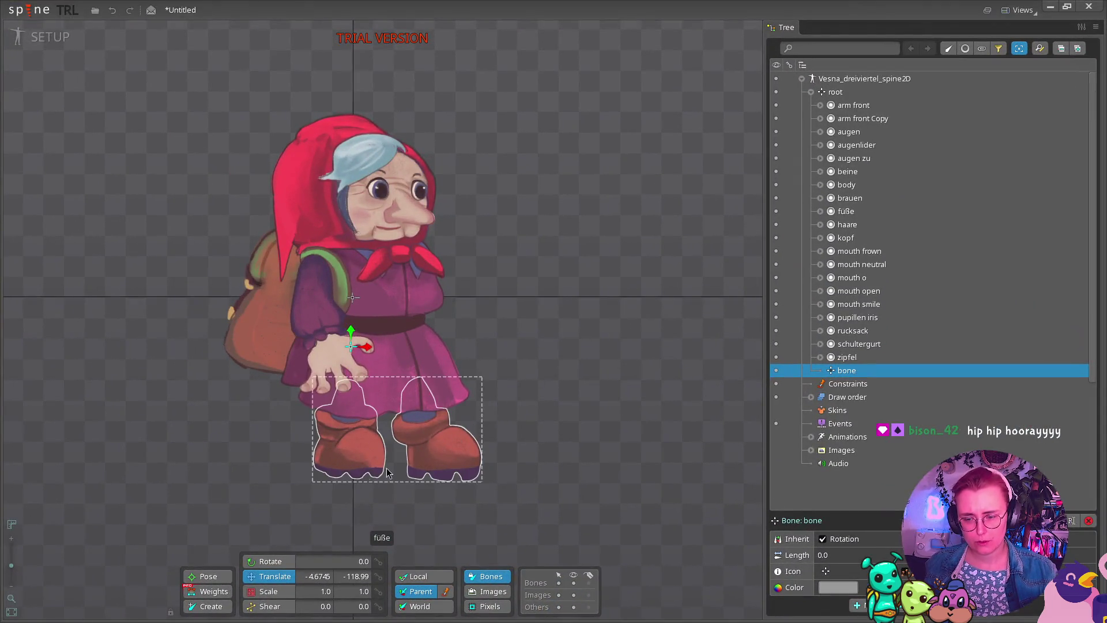
Delete the stray 'bone' under root, confirming Yes, and reactivate the Create tool.
click(208, 606)
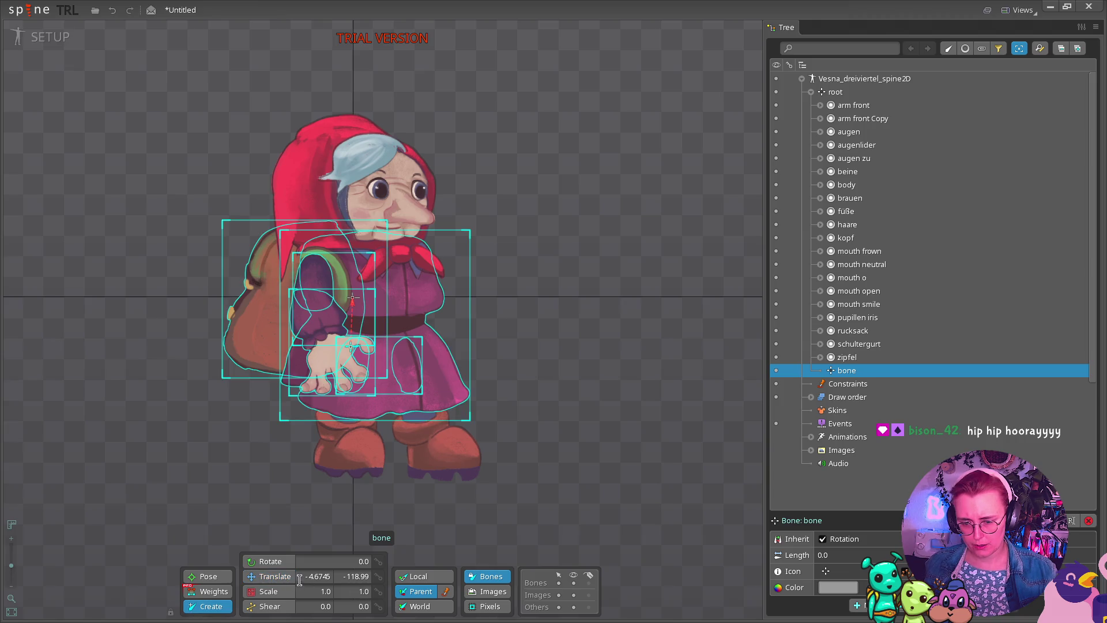
click(486, 579)
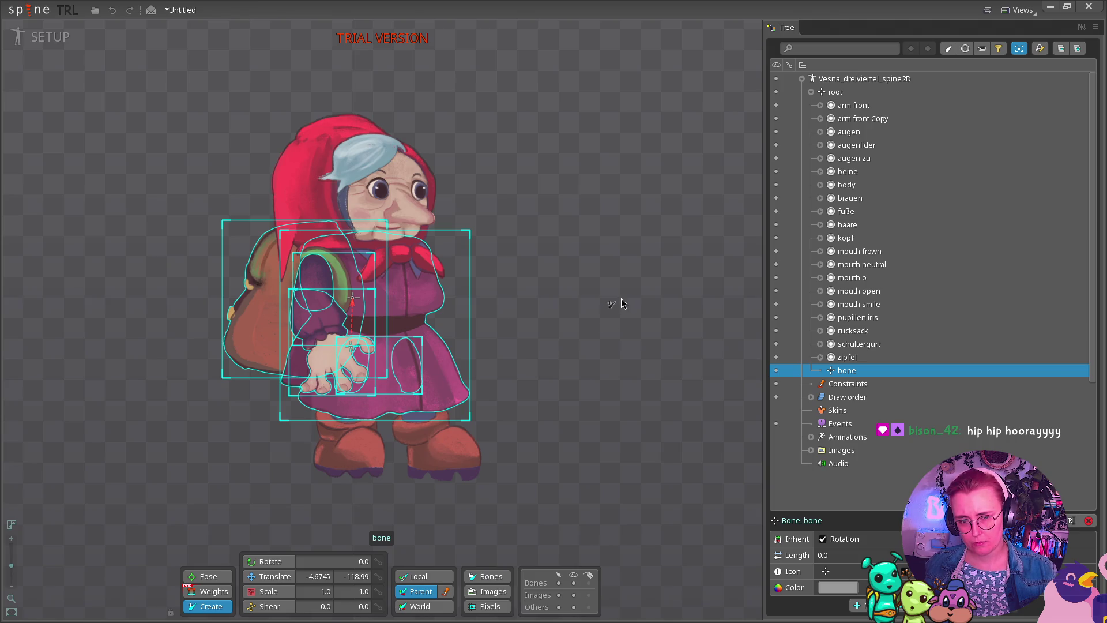
key(t)
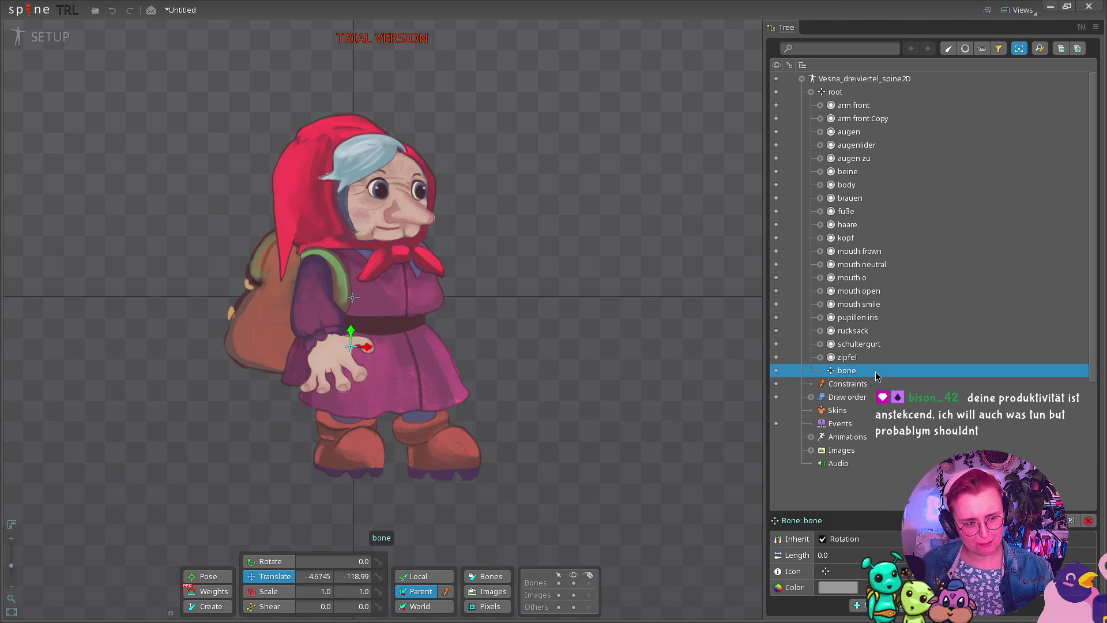
key(Delete)
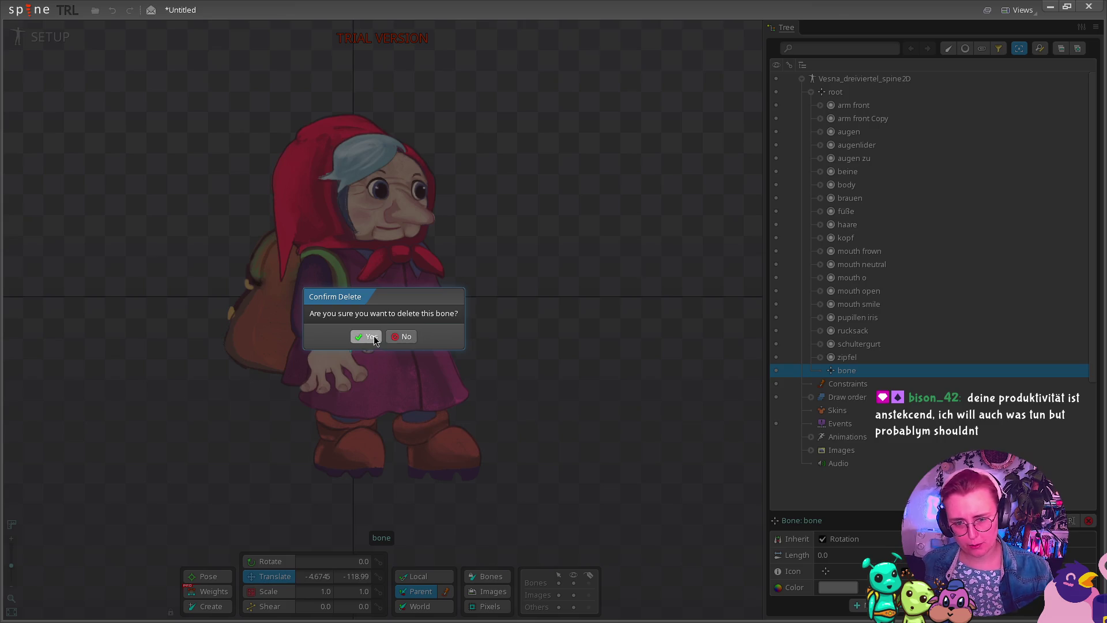
click(372, 336)
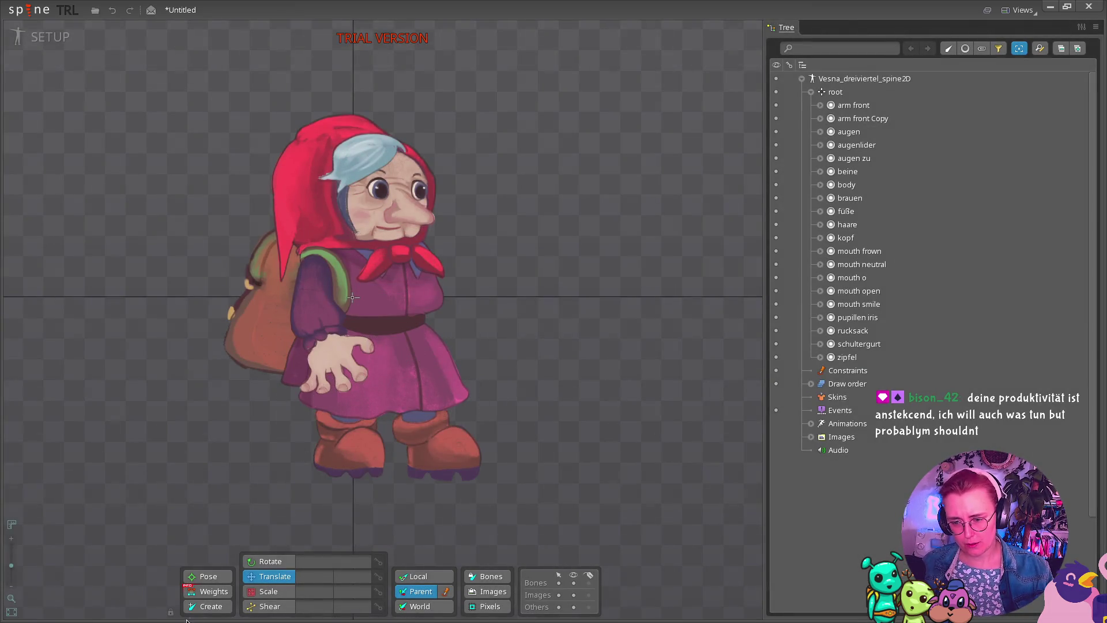
click(204, 606)
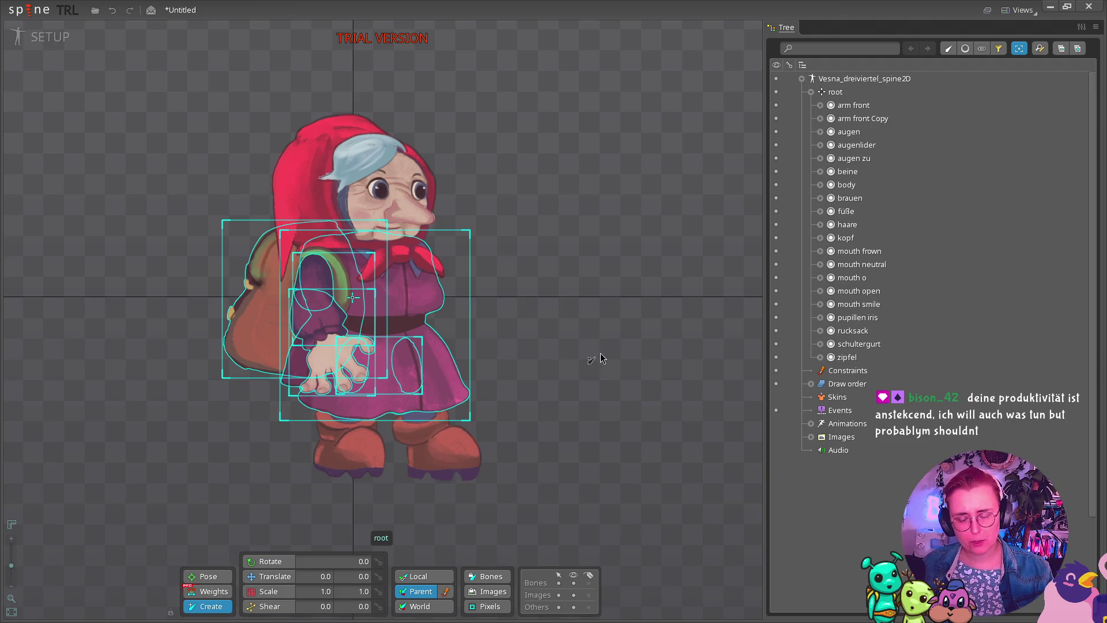
click(581, 323)
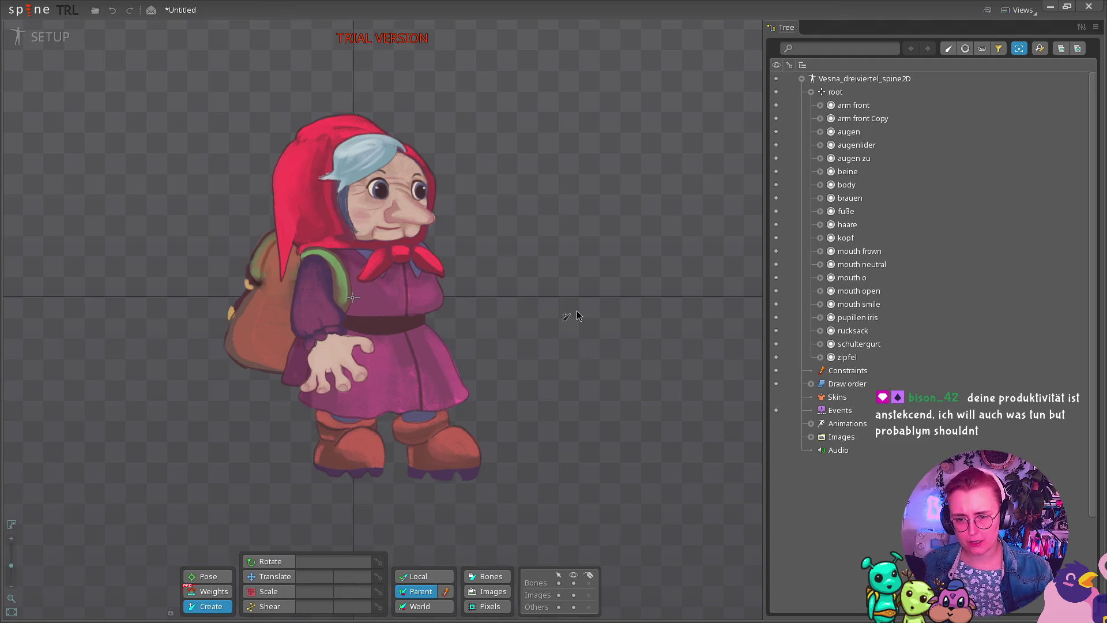
Create a bone under root near the lower dress, at -158.57, -286.87.
click(287, 416)
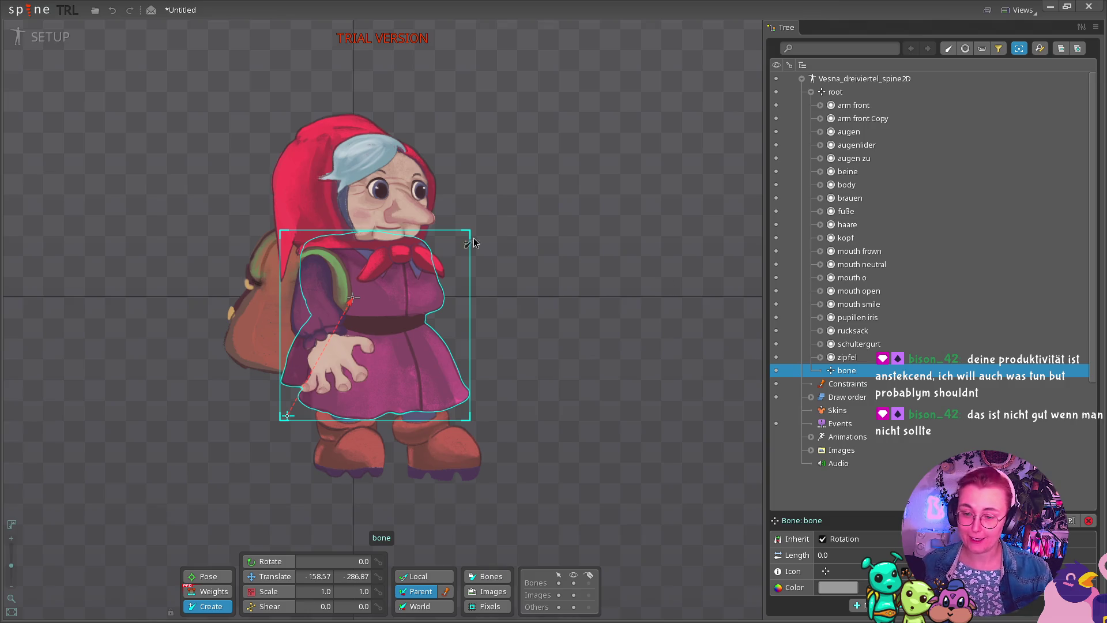
key(ctrl+f)
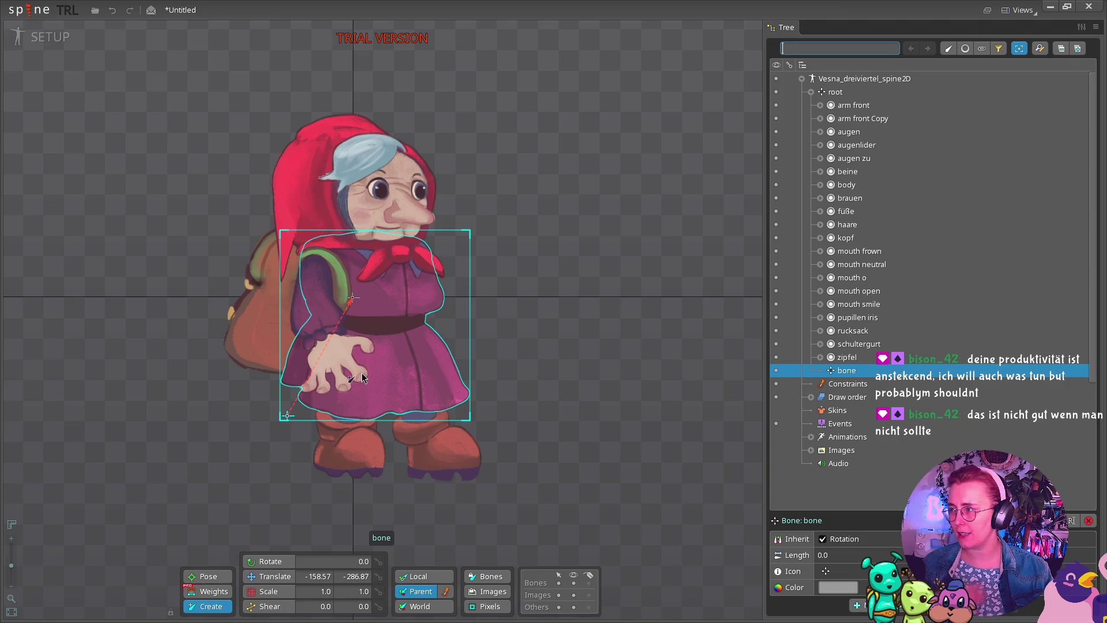
key(v)
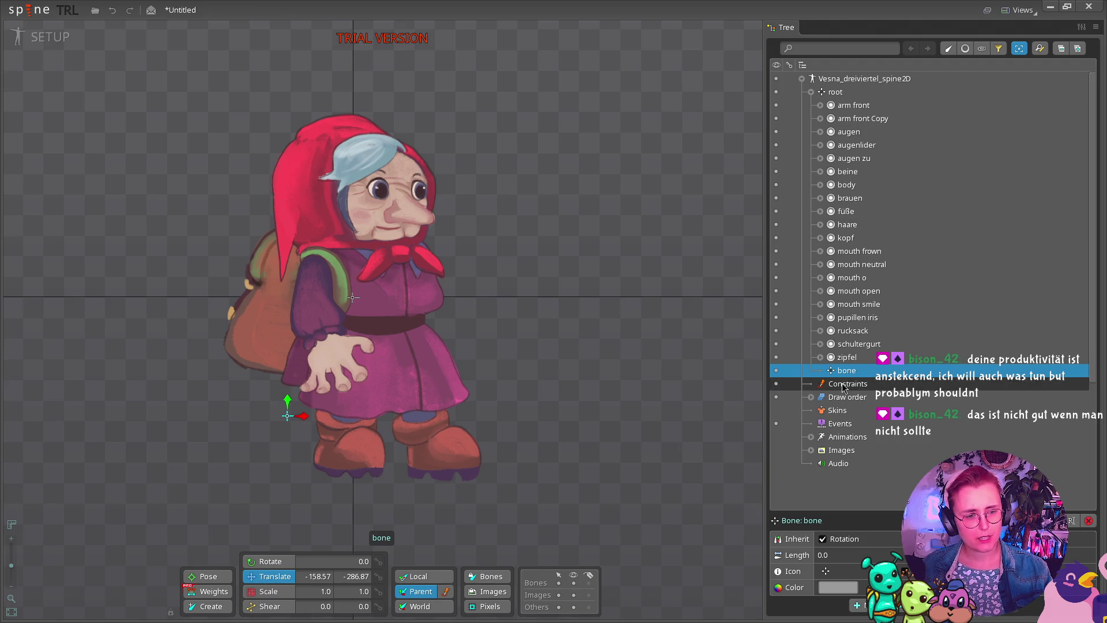
key(super)
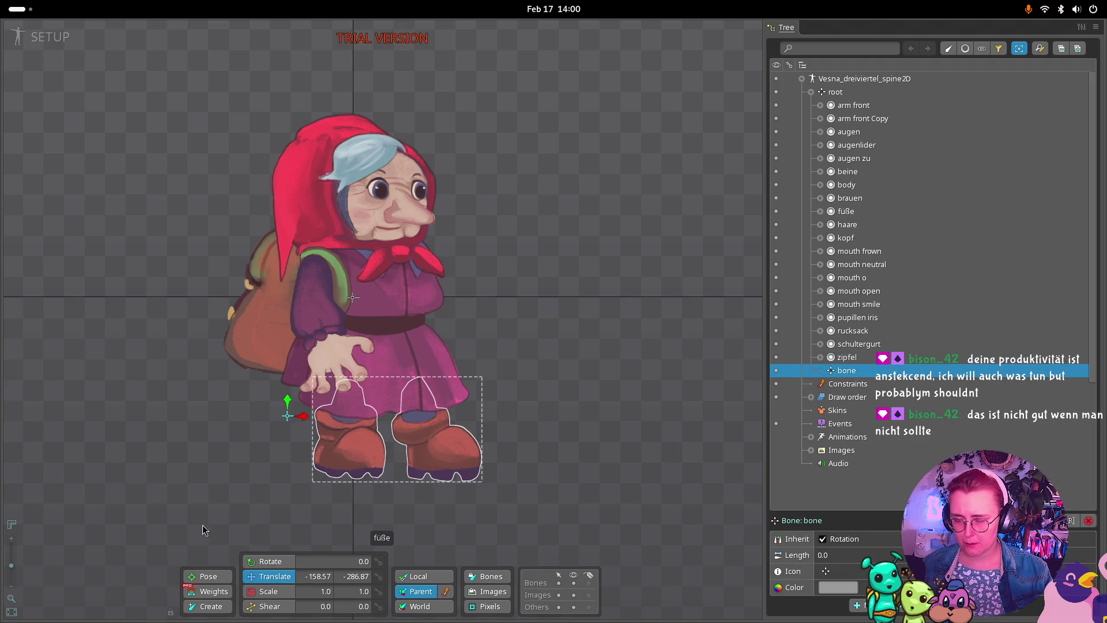
Rewind the Spine tutorial video to about 4:12 and watch through its steel_ball bone creation.
click(334, 502)
click(222, 553)
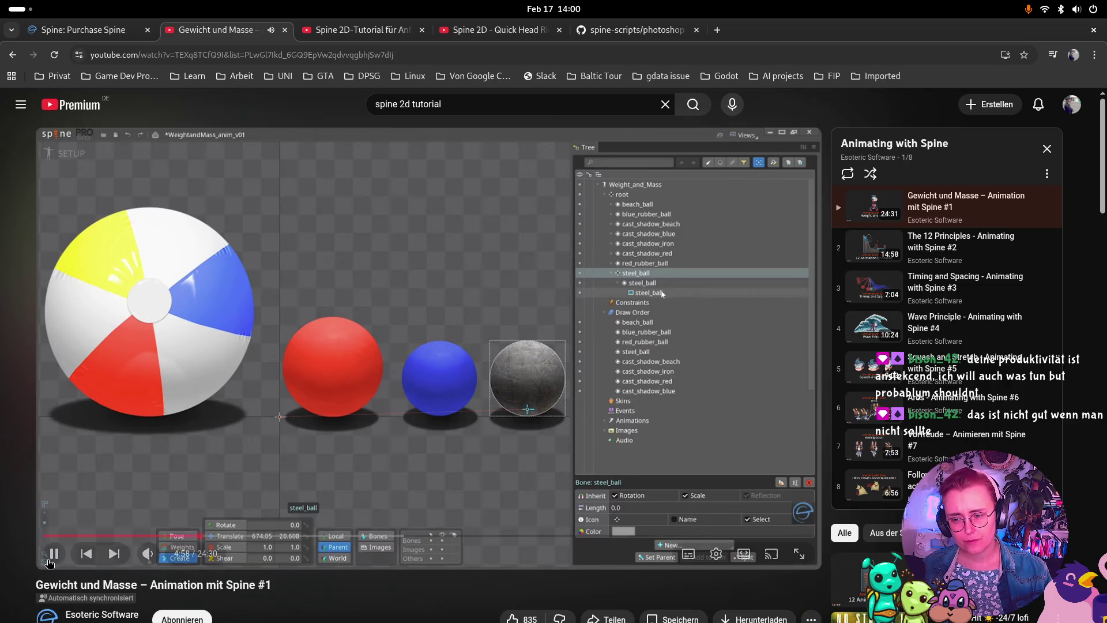
click(54, 554)
drag(180, 539, 178, 542)
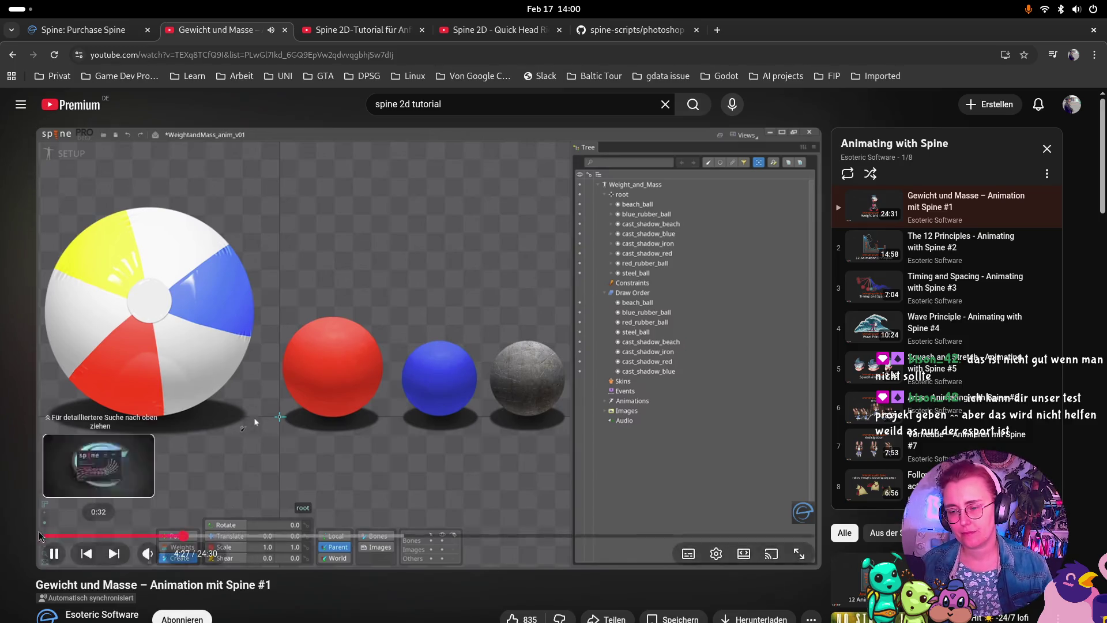
click(53, 552)
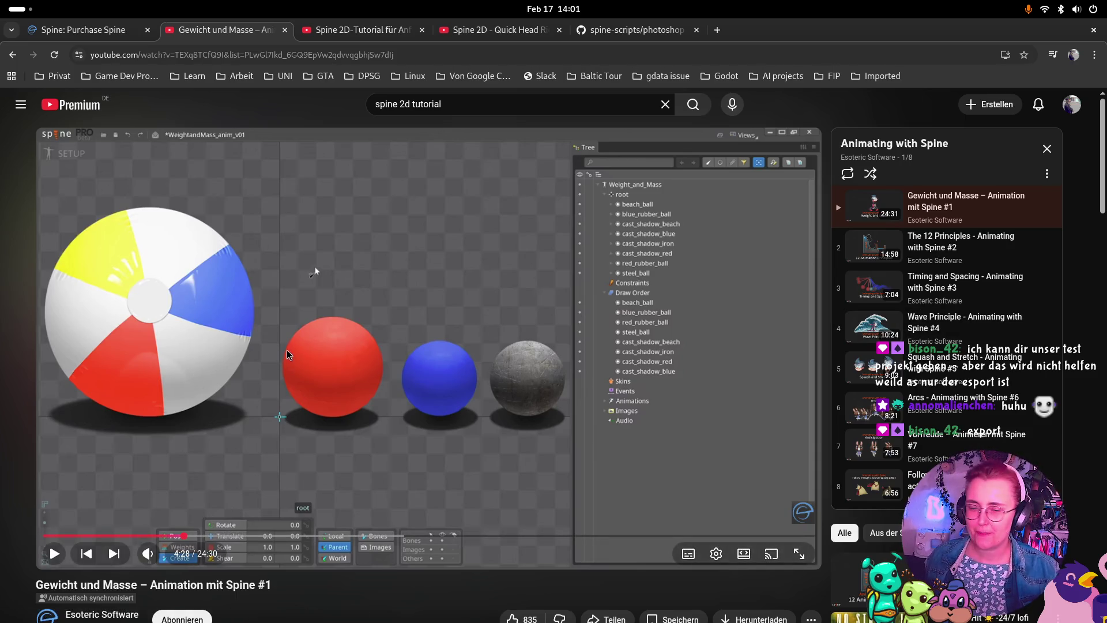
key(space)
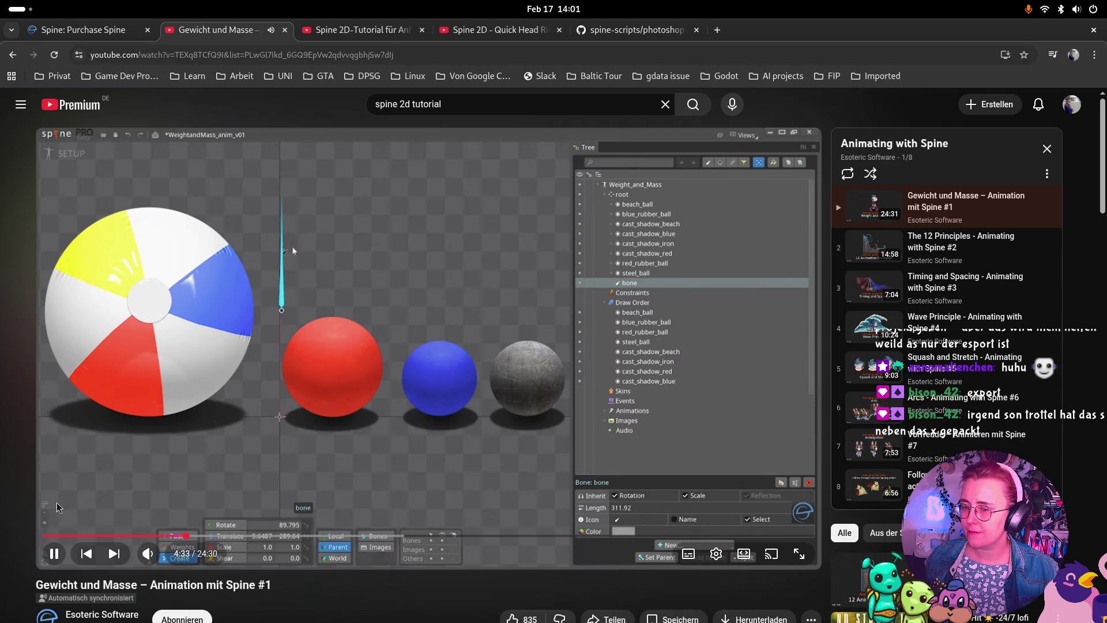
click(53, 553)
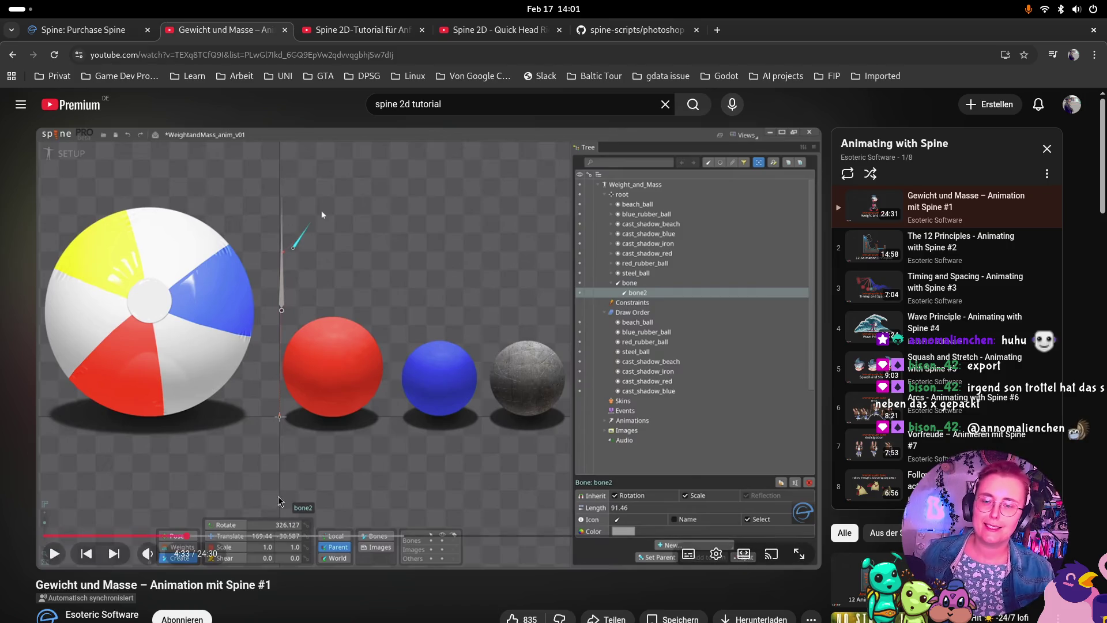
click(54, 553)
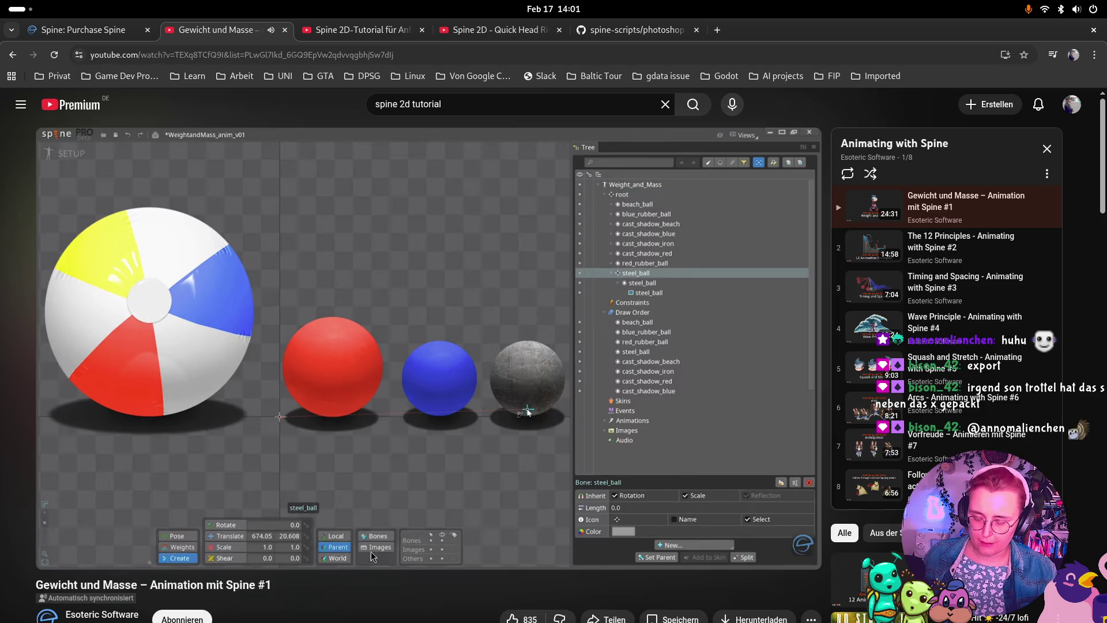
key(super)
click(753, 174)
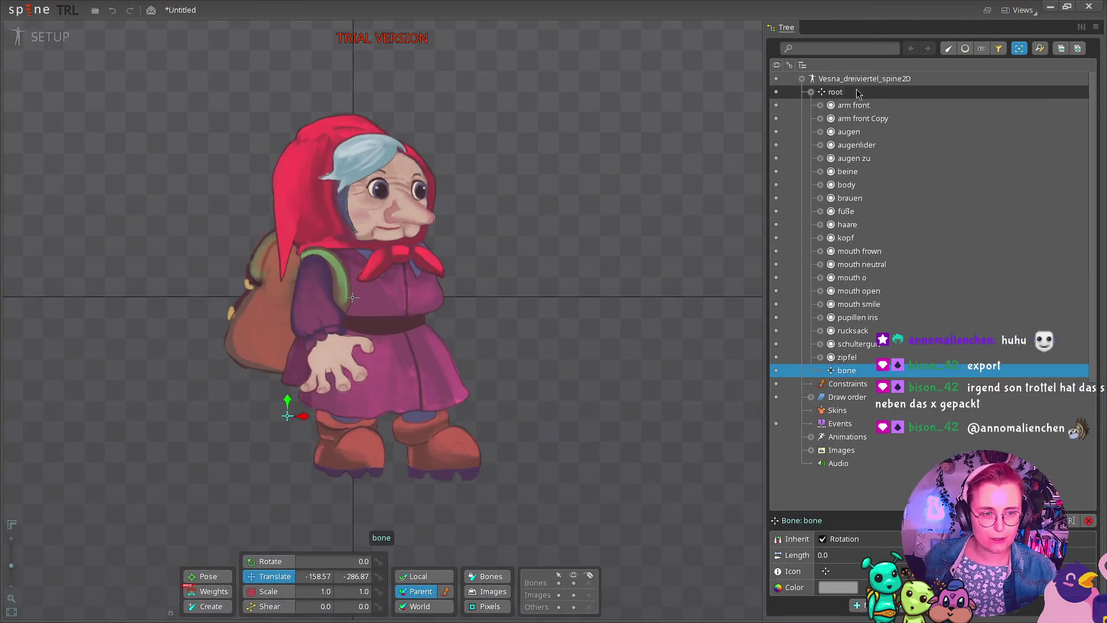
click(878, 92)
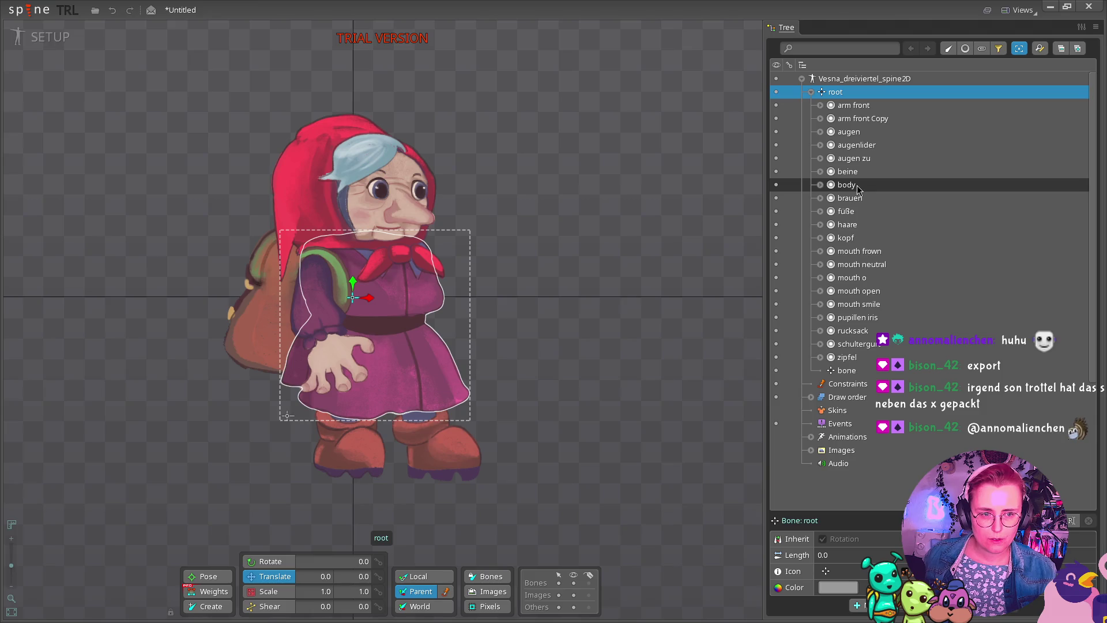
mouse_move(856, 185)
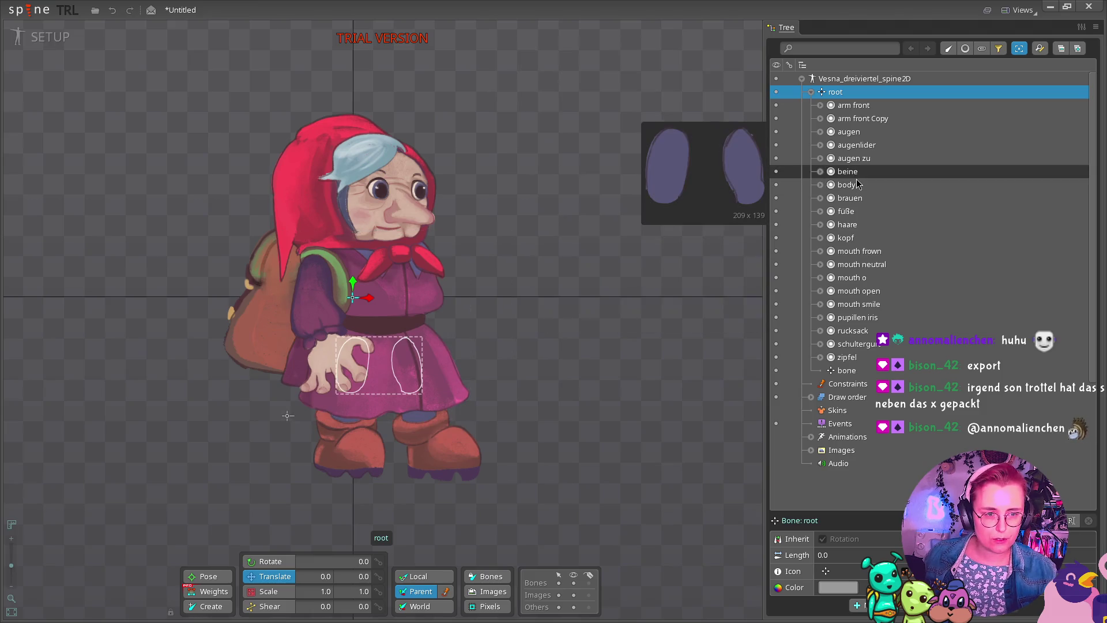
ctrl+click(852, 185)
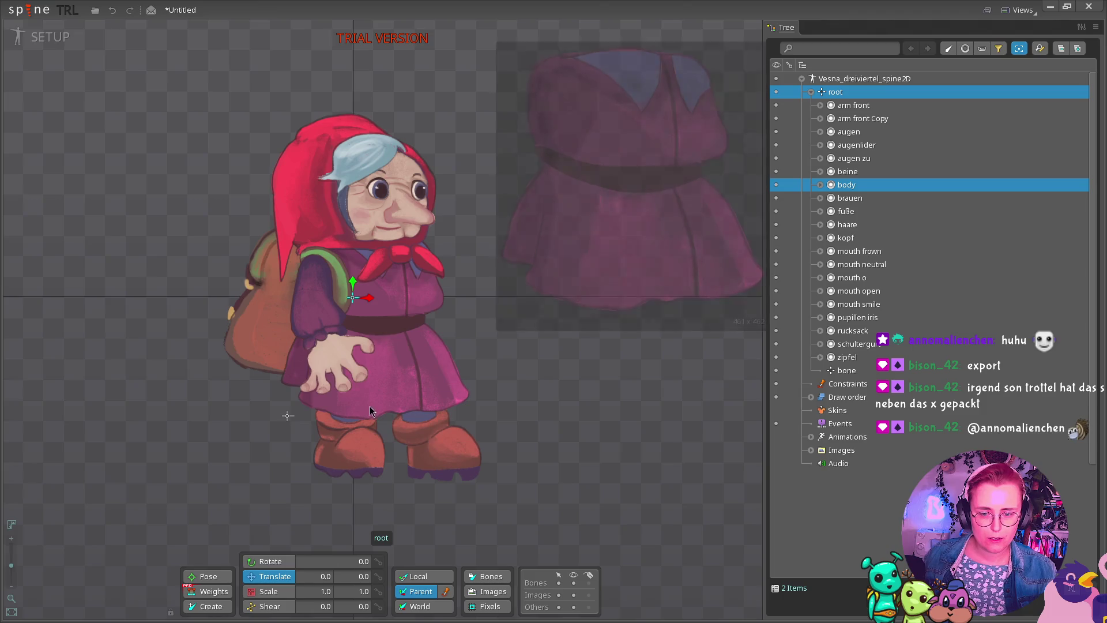
click(369, 404)
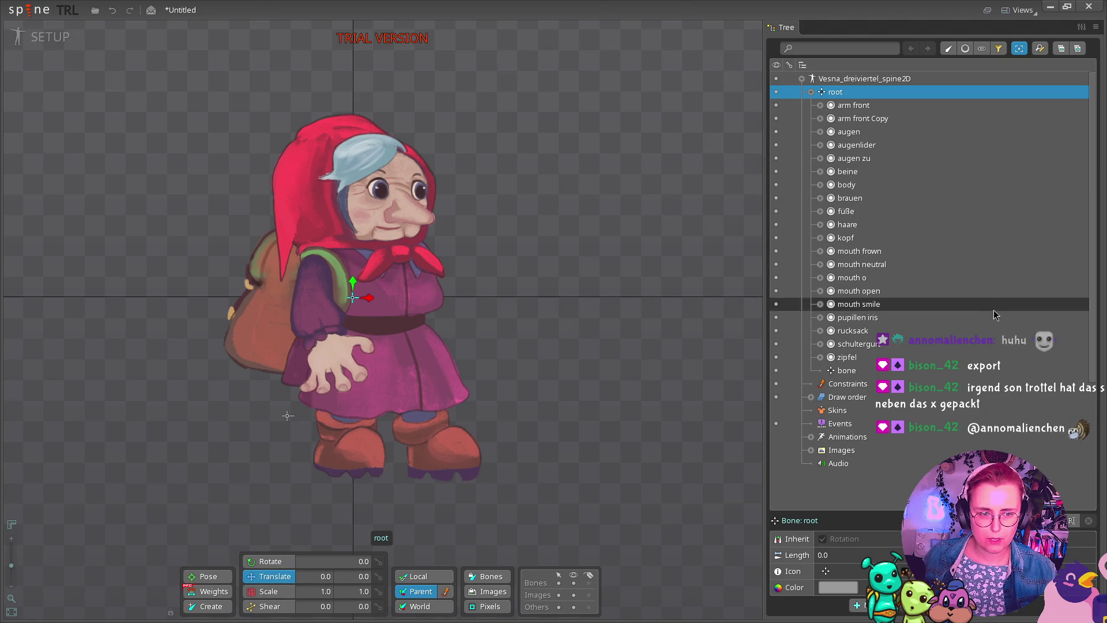
key(super)
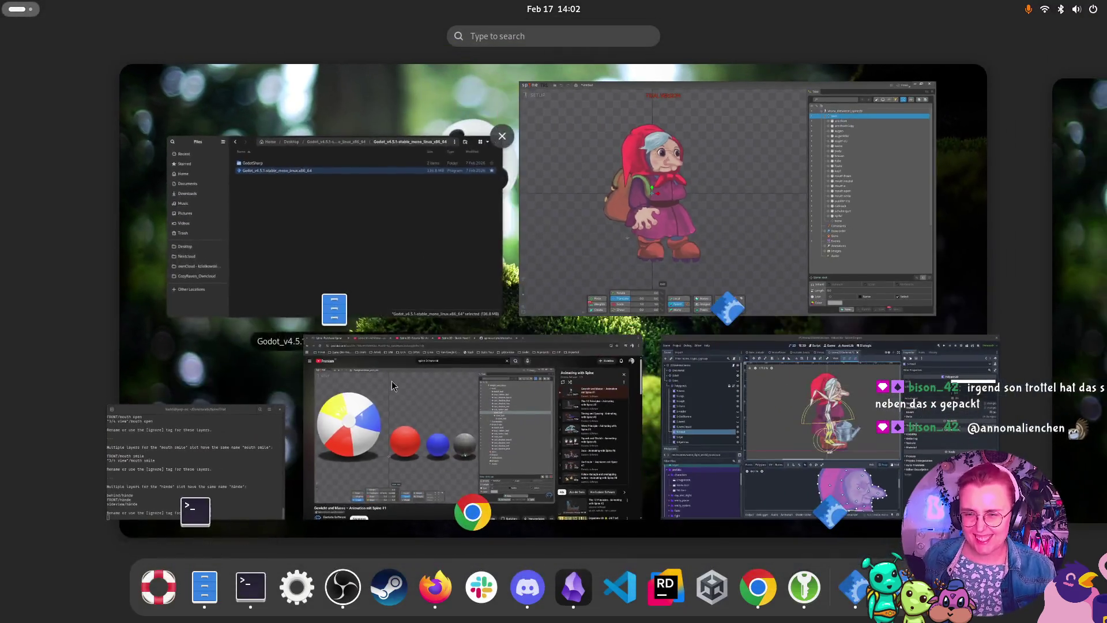
Replay the tutorial from about 4:27 to 4:55, then return to the Spine editor.
click(392, 380)
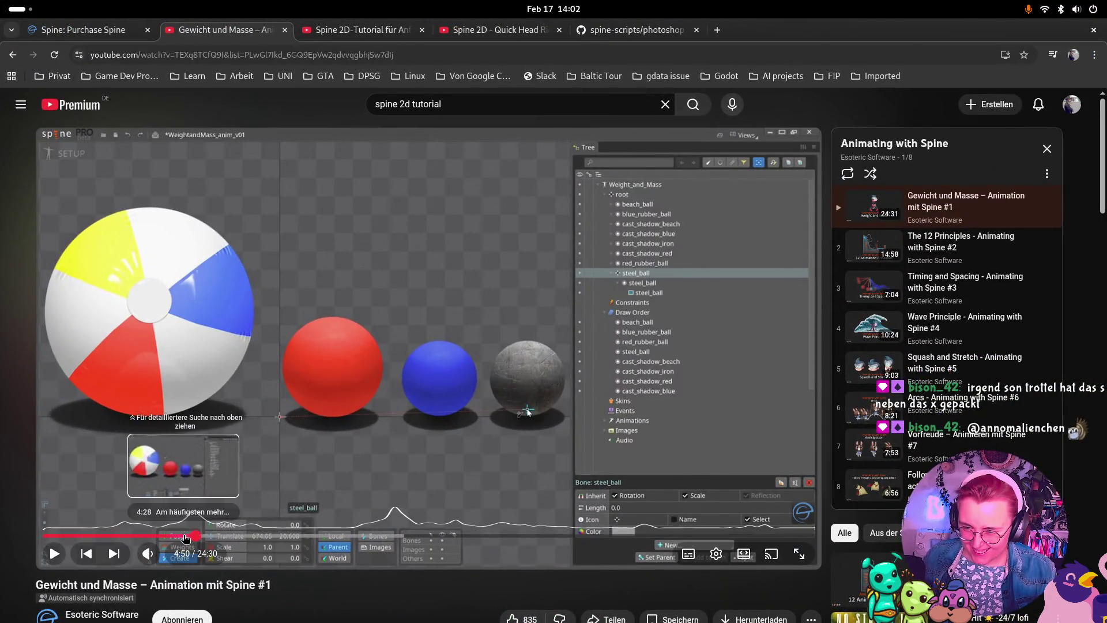
click(182, 535)
click(64, 564)
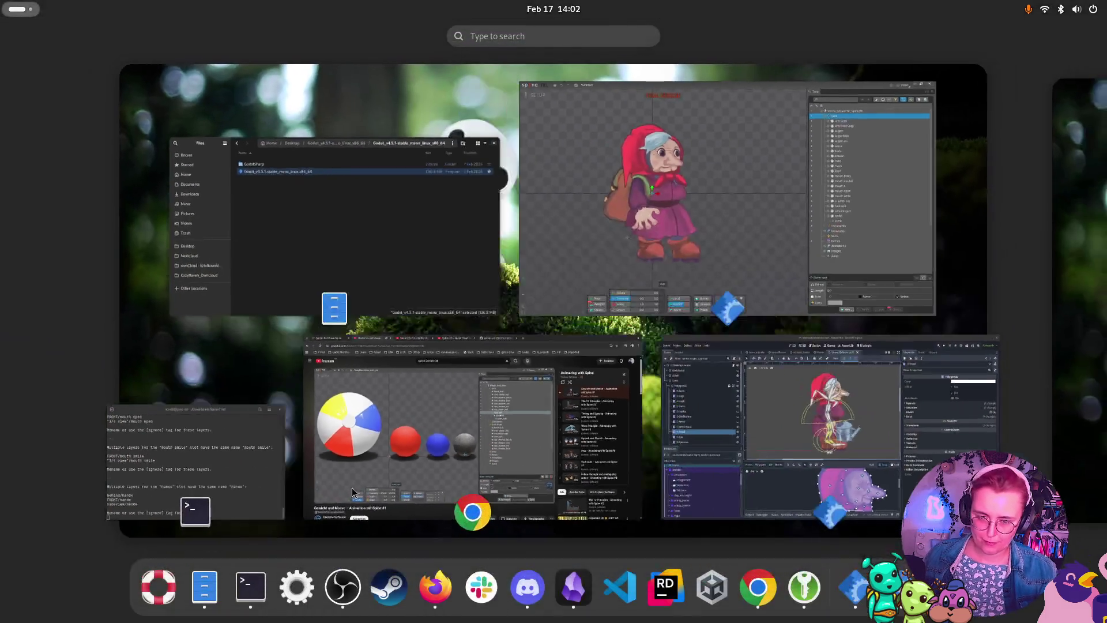
key(super)
click(744, 211)
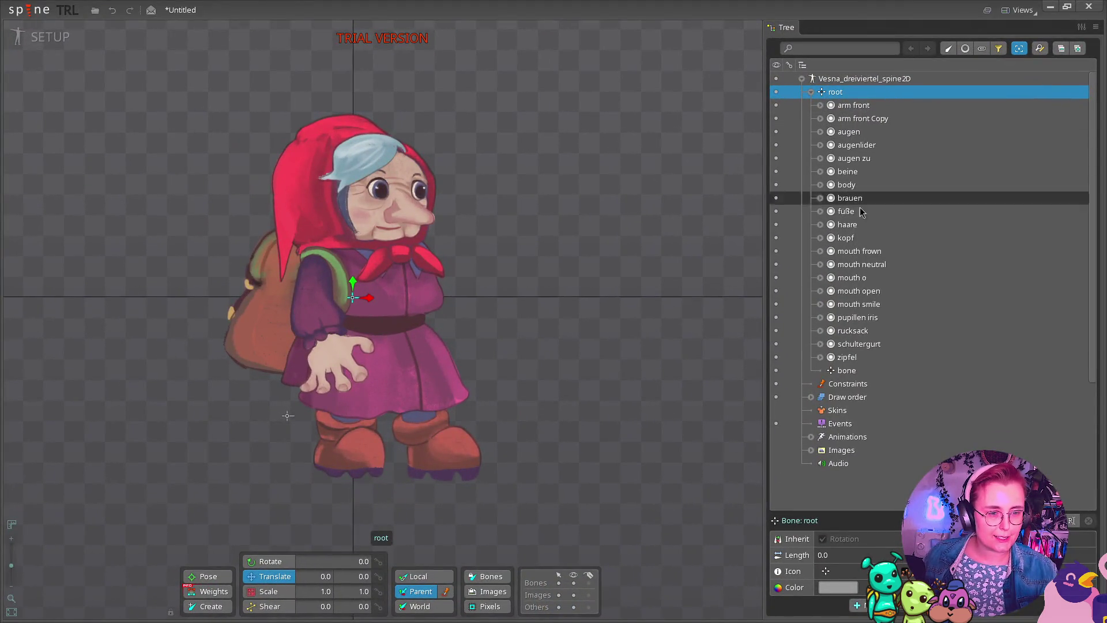
Delete the extra bone under root from the Tree, confirming the deletion.
click(831, 370)
key(Delete)
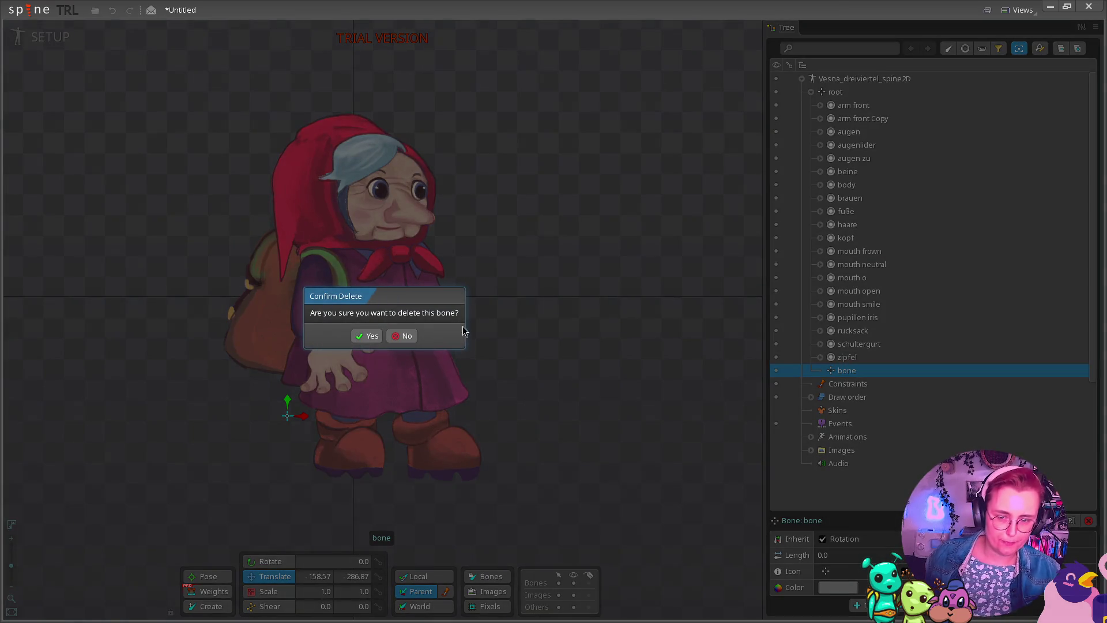
click(352, 338)
click(890, 92)
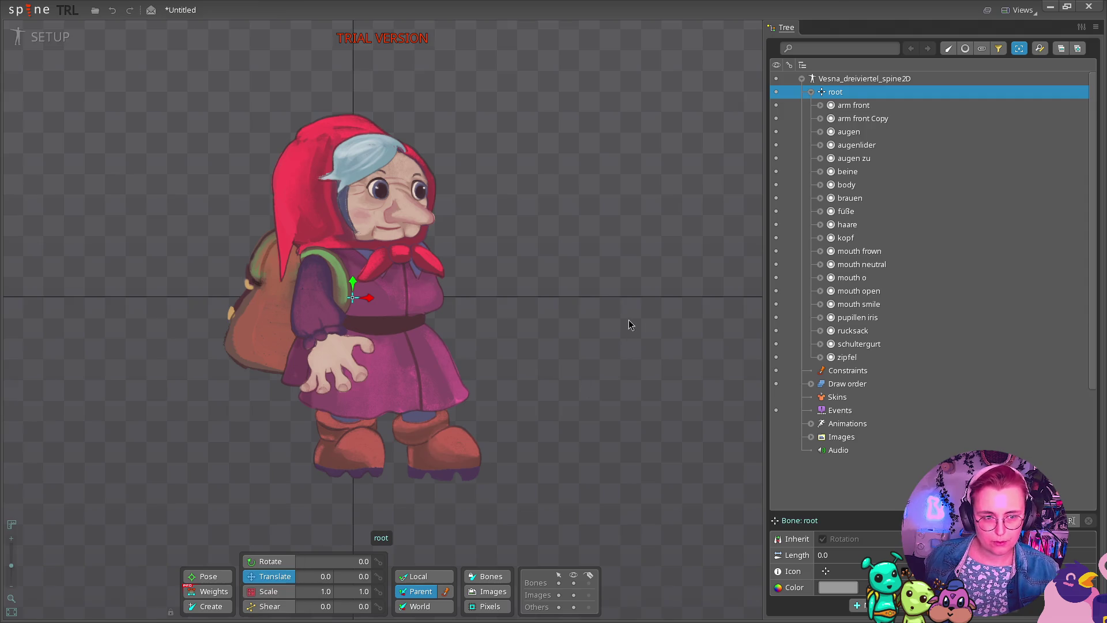
Draw a test bone on the body, delete it again, and reselect root for bone creation.
key(x)
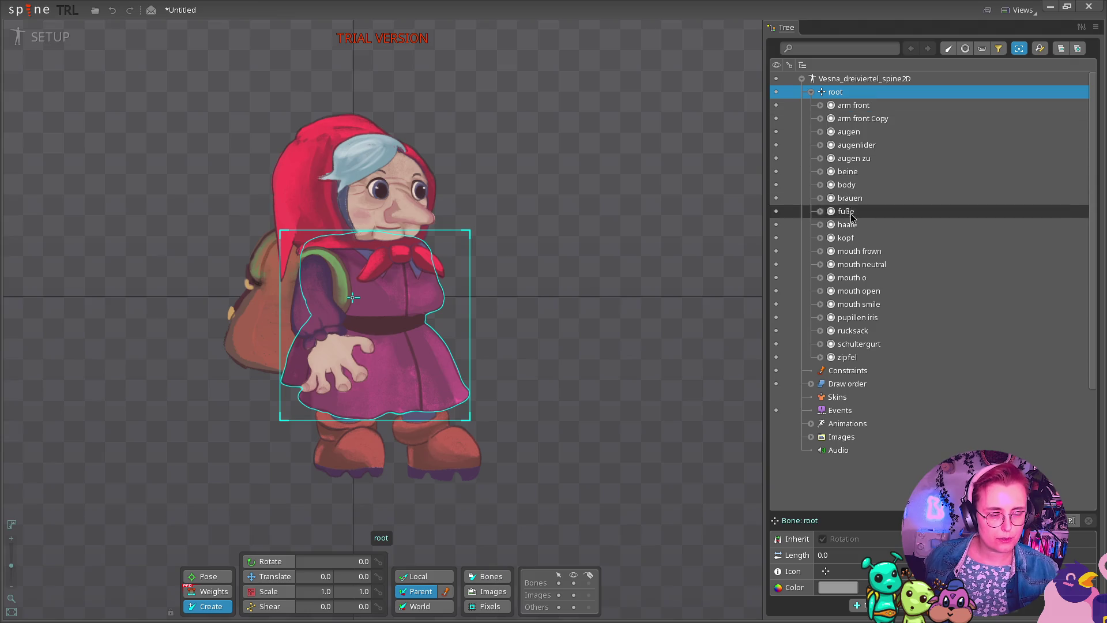
click(411, 304)
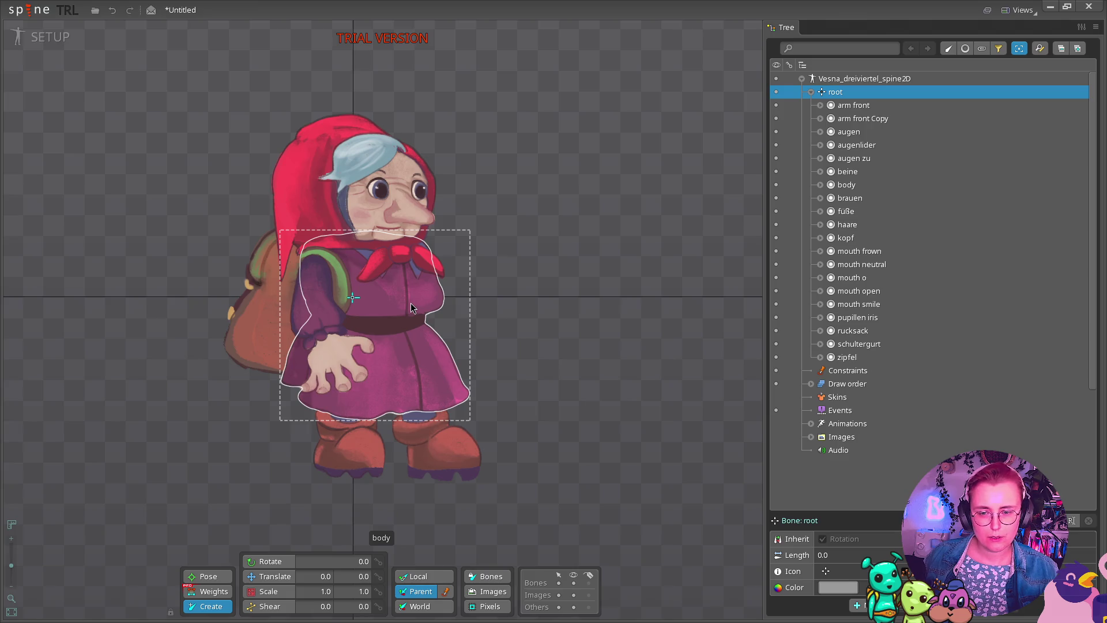
click(410, 302)
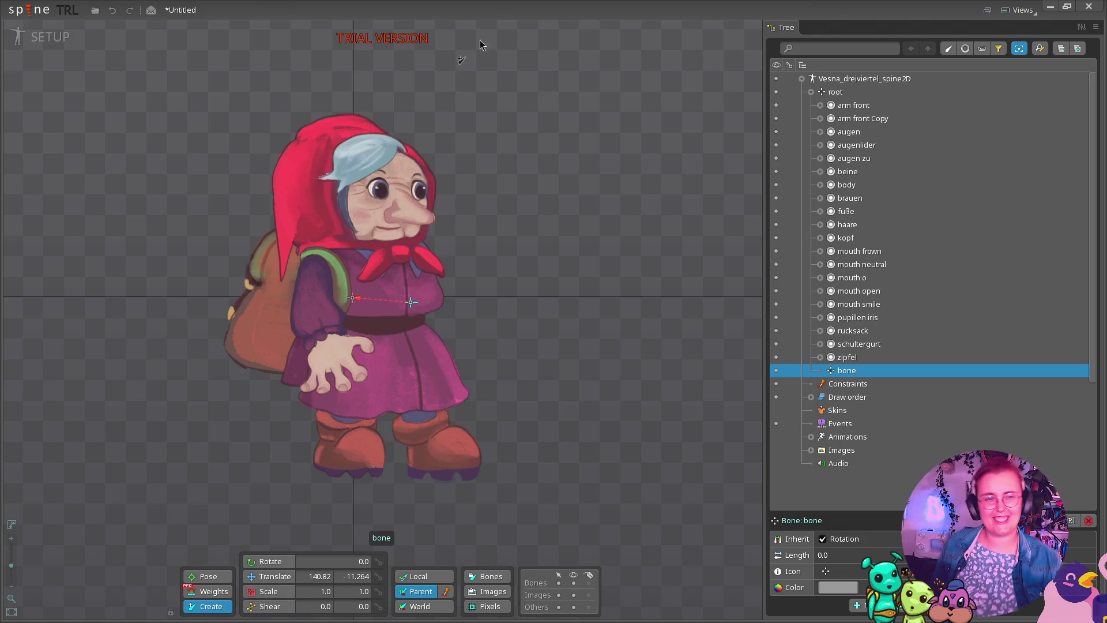
key(c)
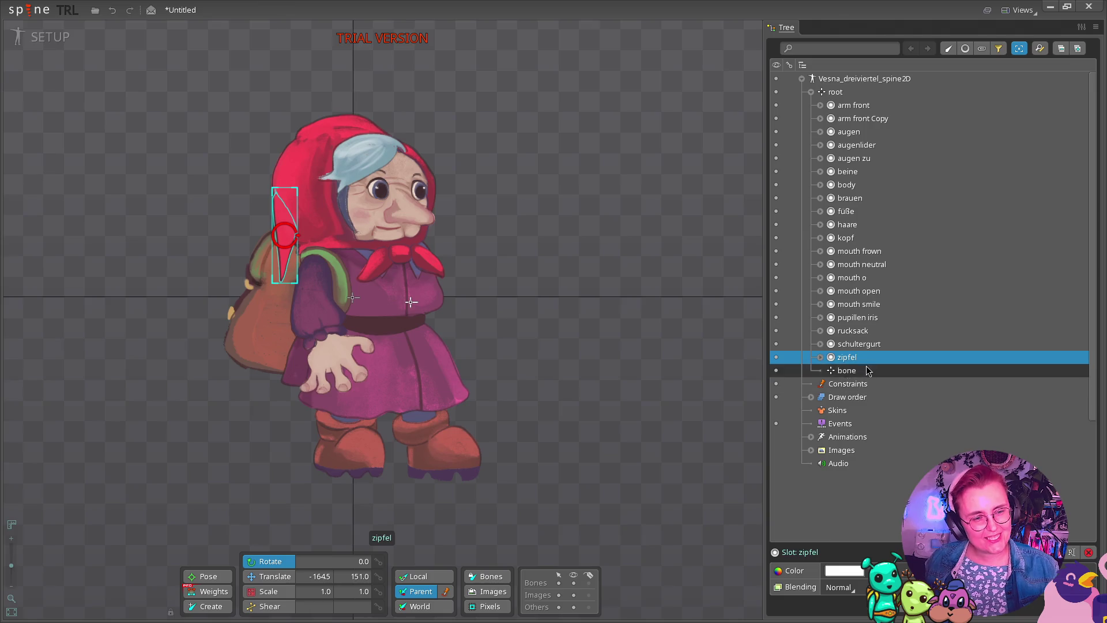
key(Delete)
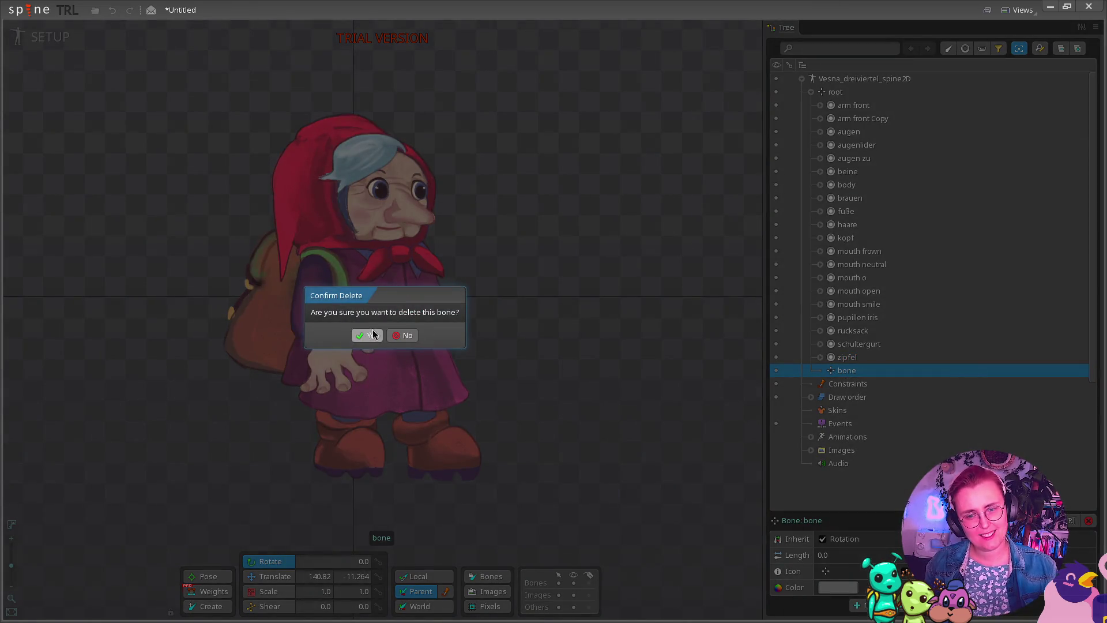
click(367, 335)
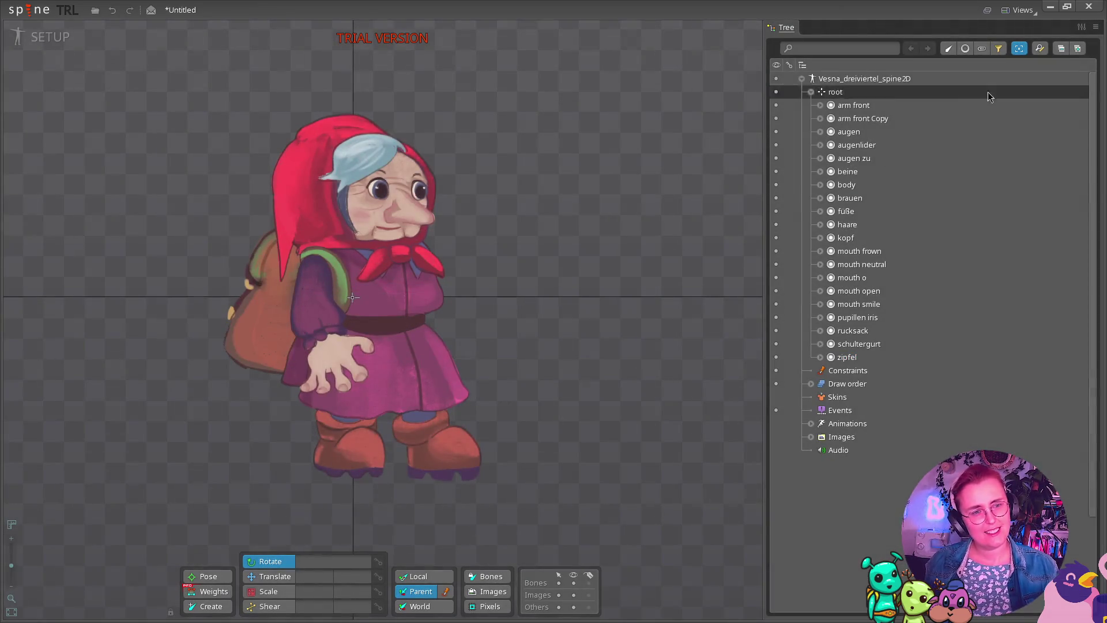
click(201, 608)
click(842, 92)
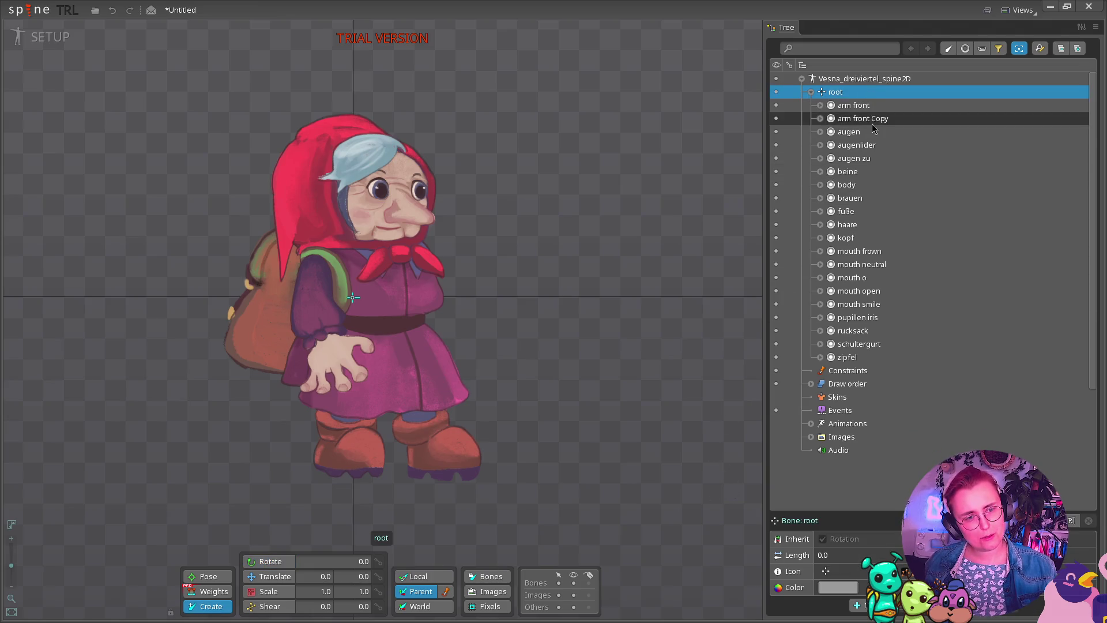
Create a body bone under root holding the body slot, then select the new bone.
ctrl+click(869, 188)
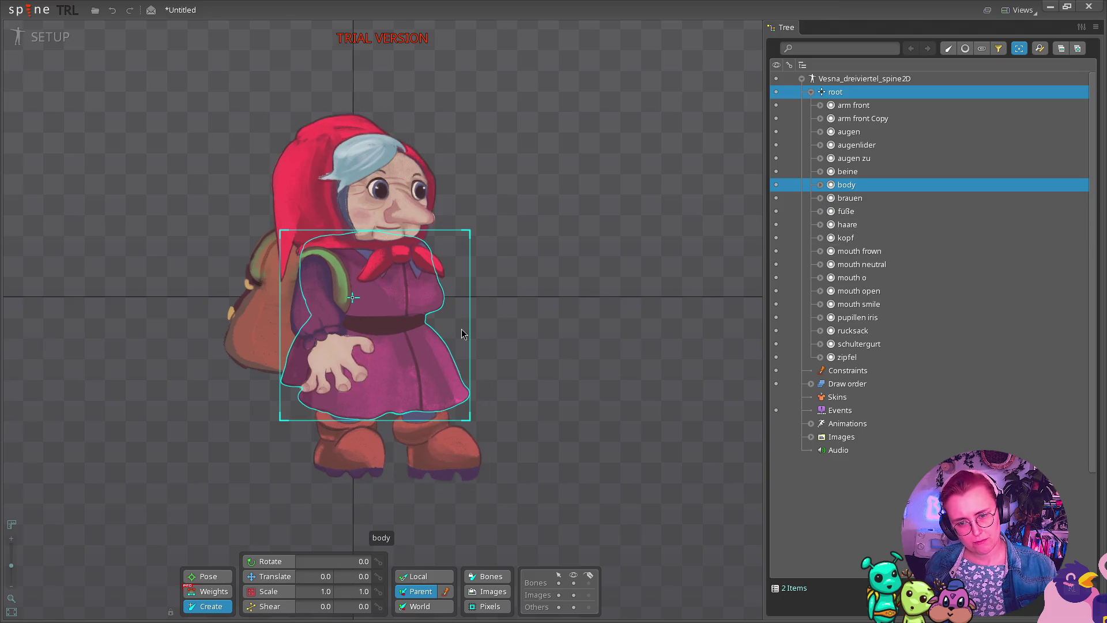
click(366, 327)
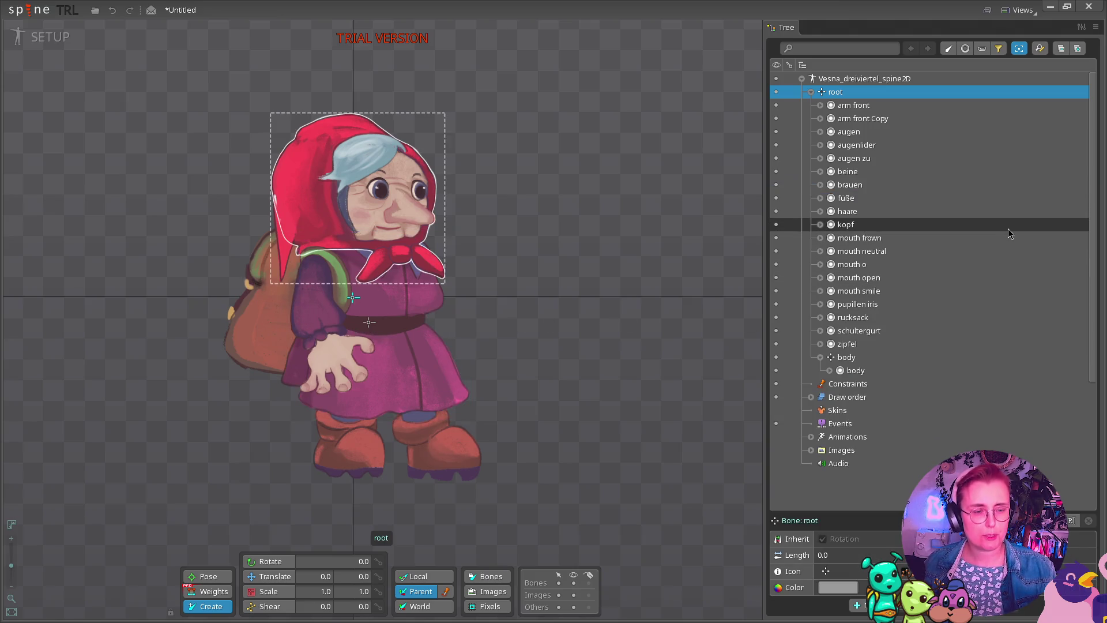
mouse_move(863, 361)
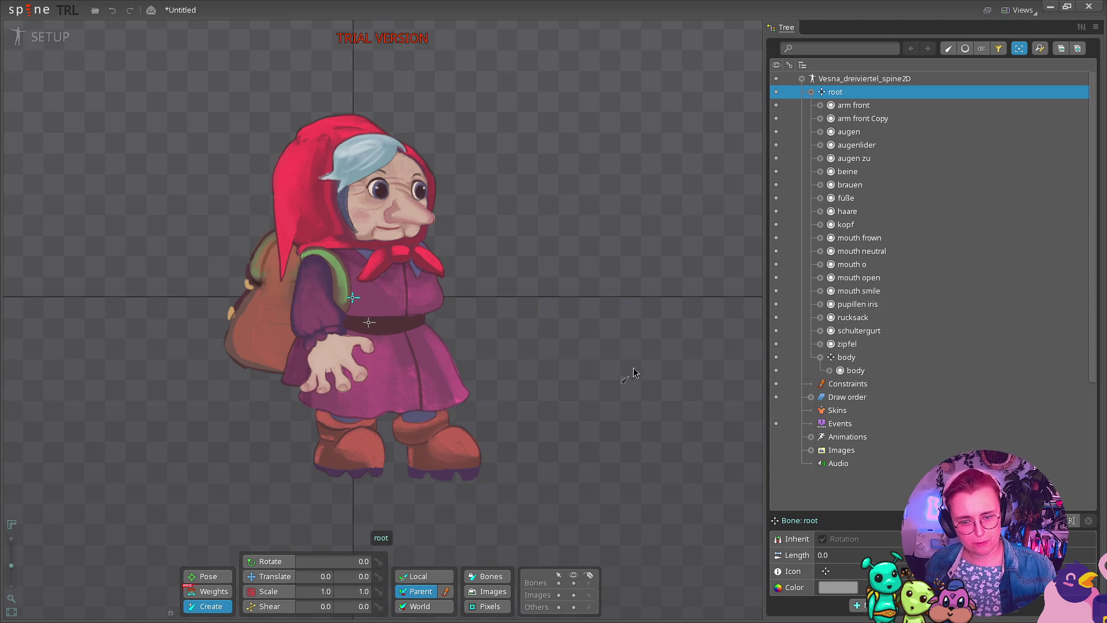
click(882, 358)
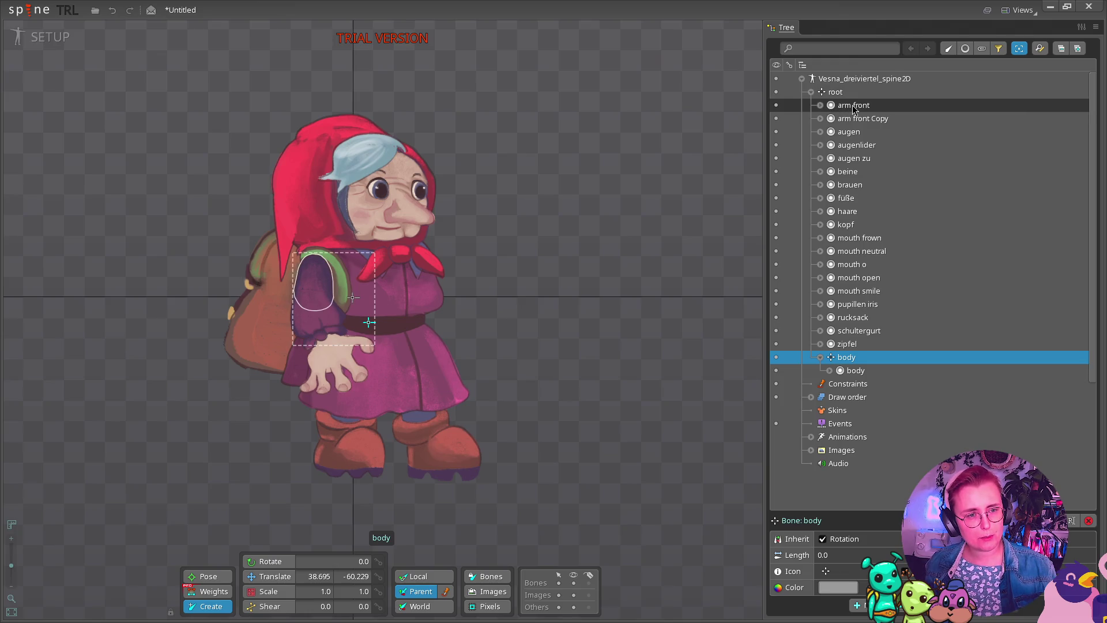
mouse_move(853, 109)
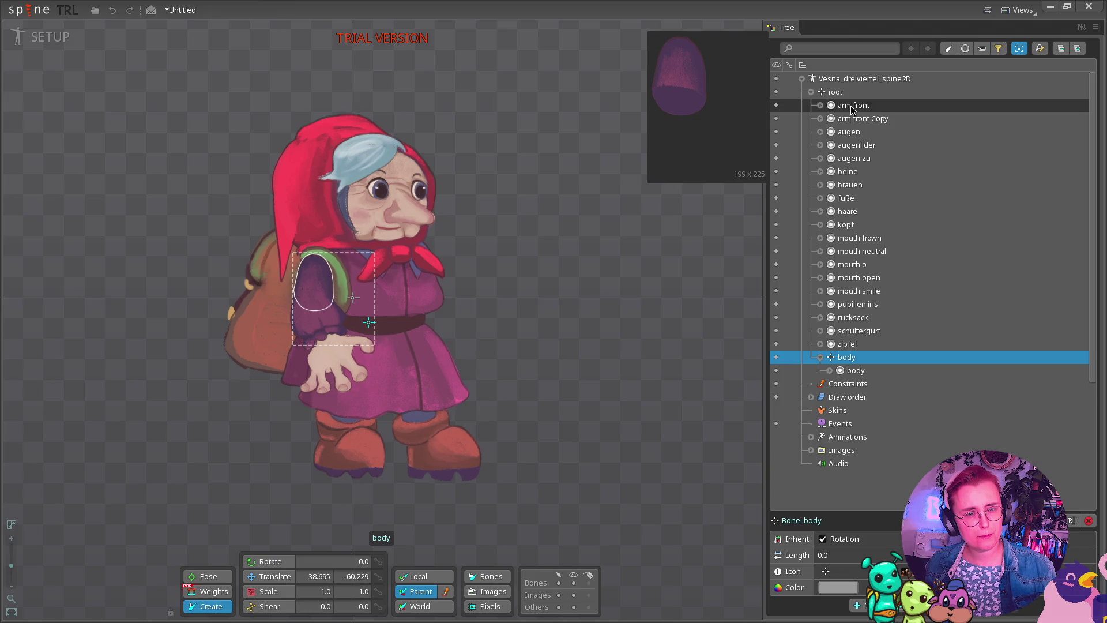
ctrl+click(852, 106)
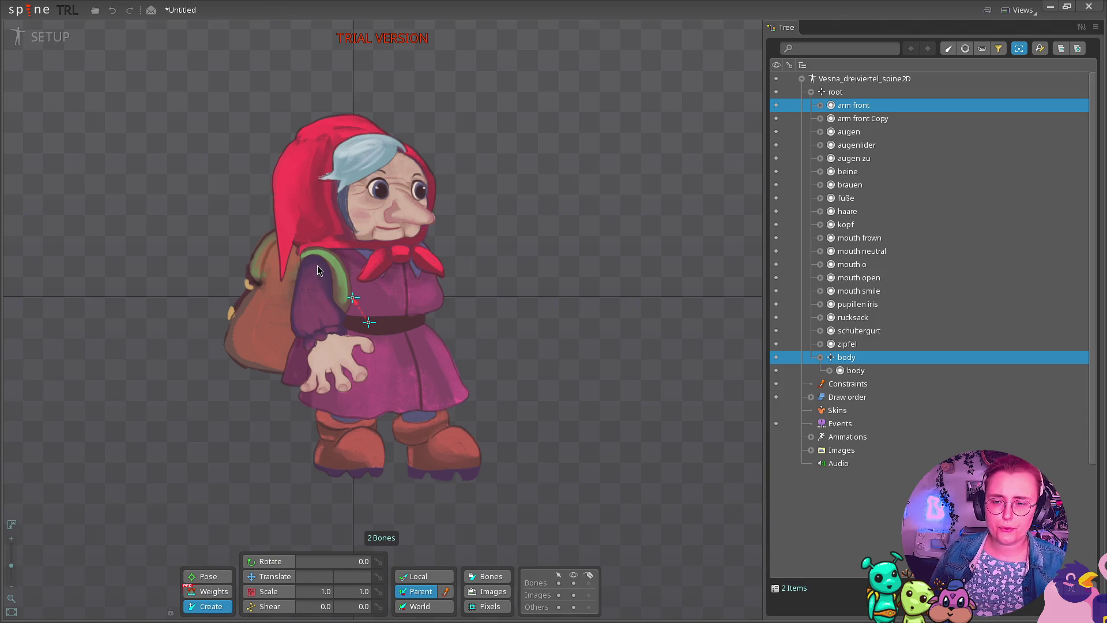
click(317, 265)
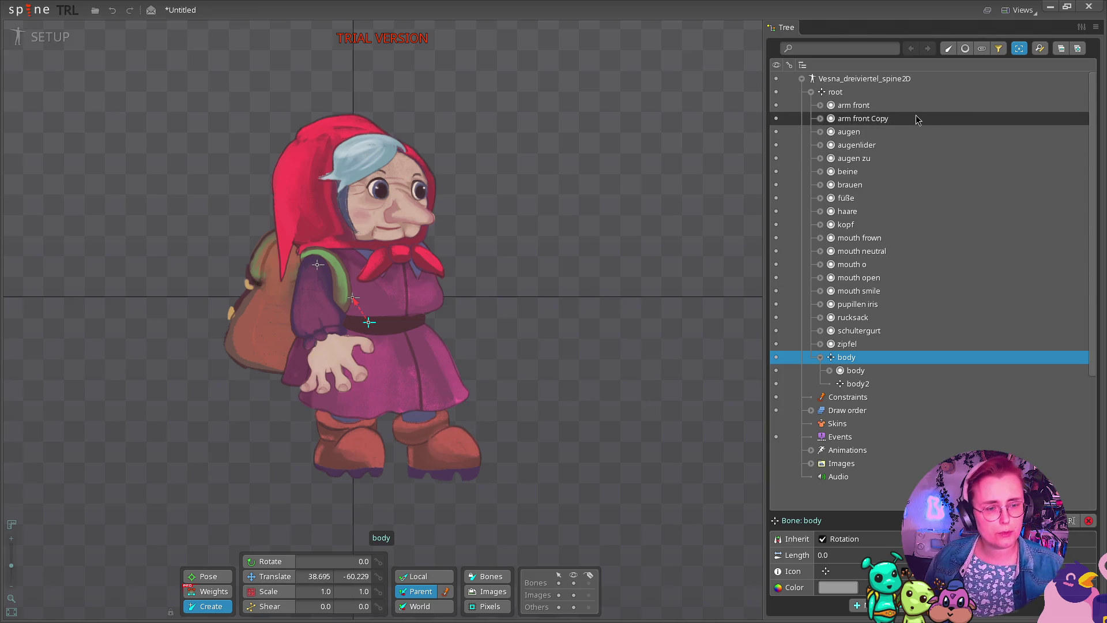
click(829, 370)
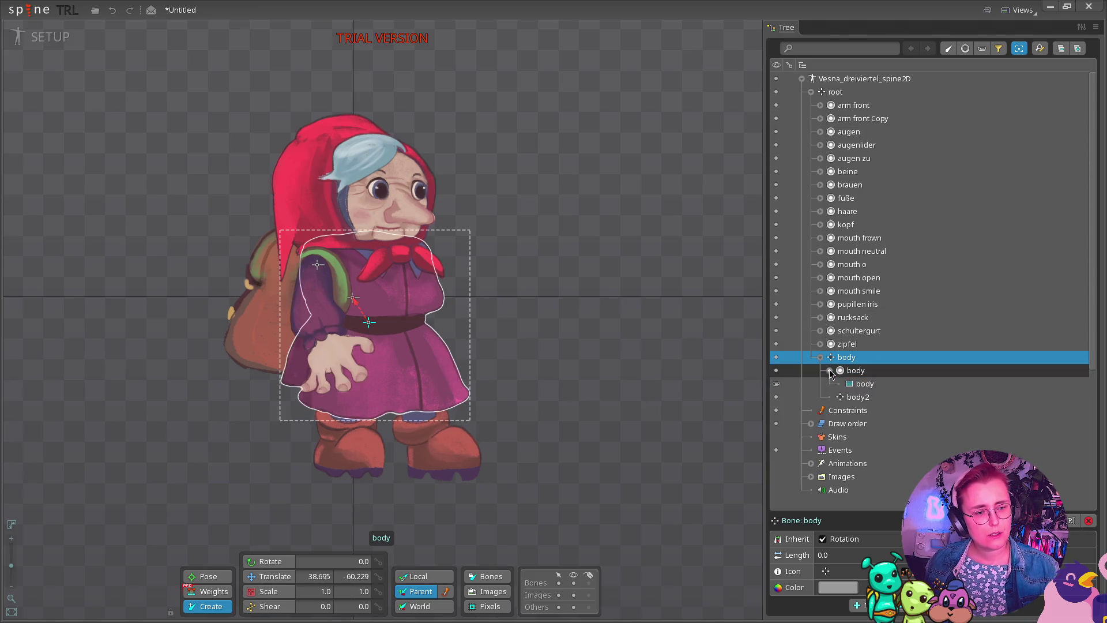
click(848, 400)
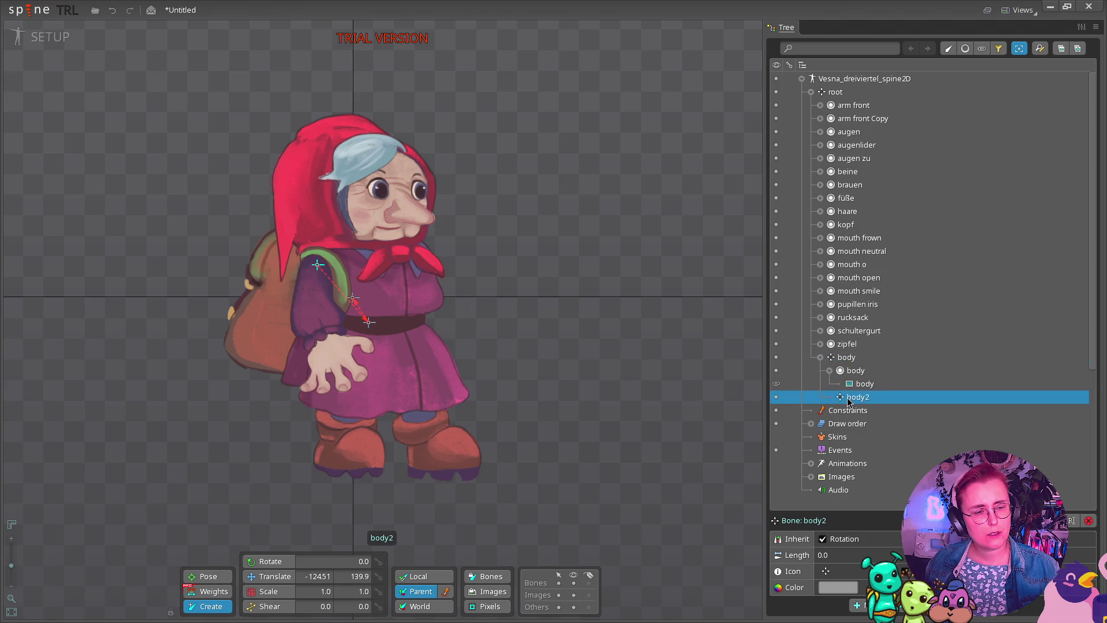
key(c)
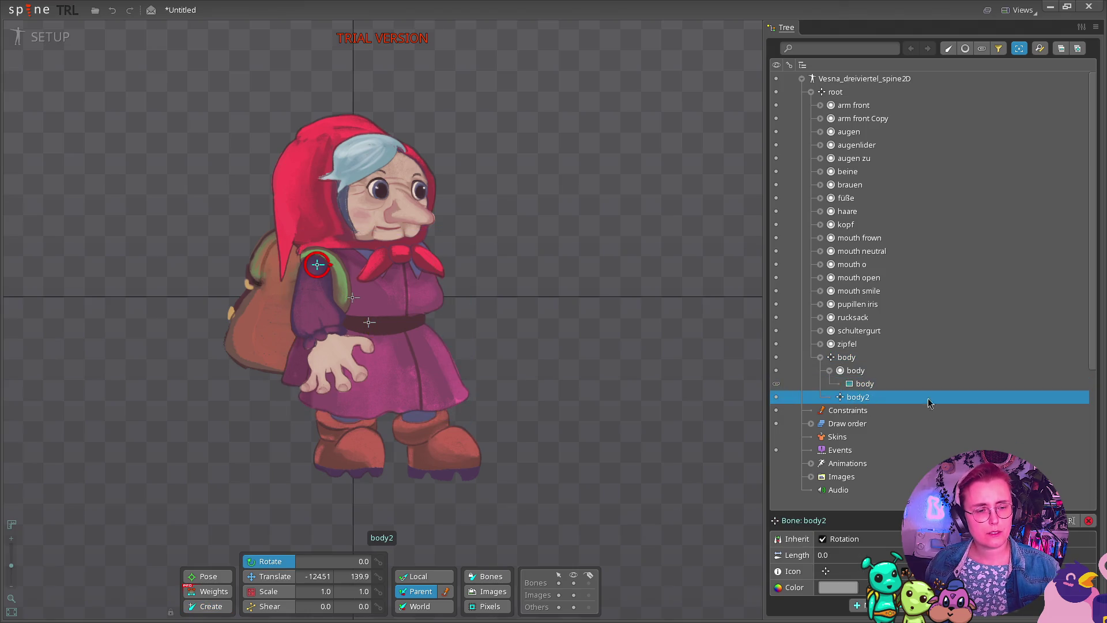
key(Delete)
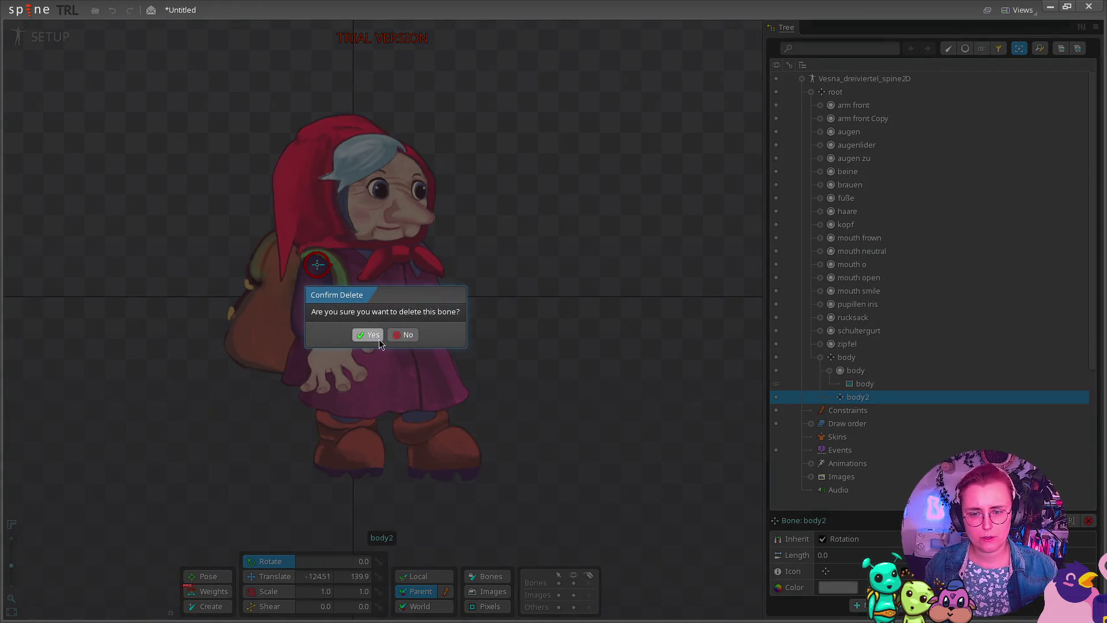
click(401, 341)
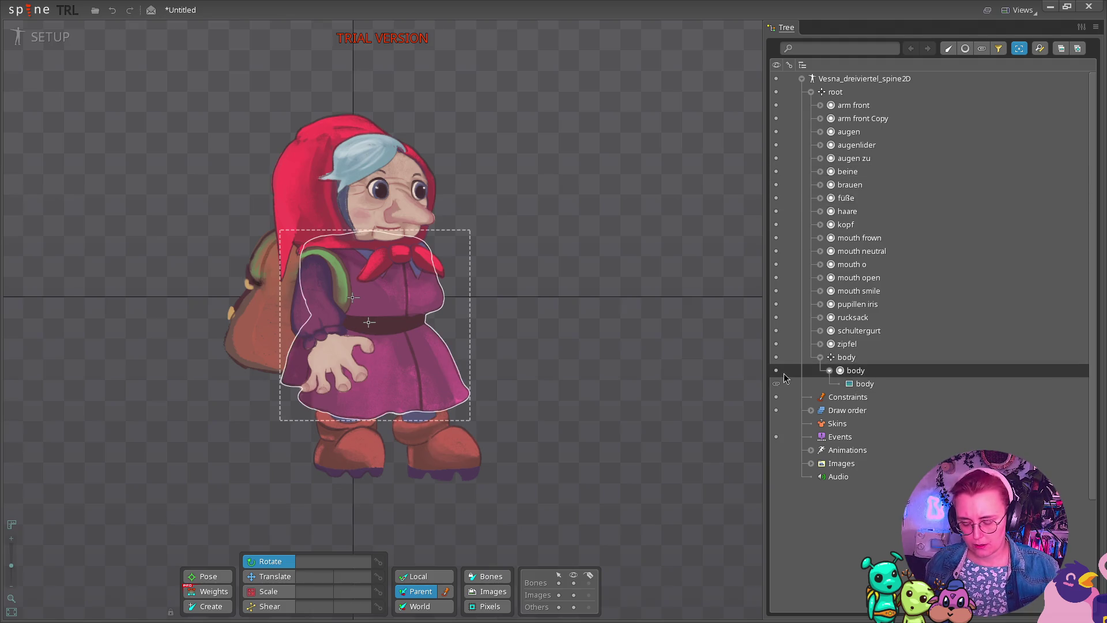
key(c)
click(855, 370)
click(845, 362)
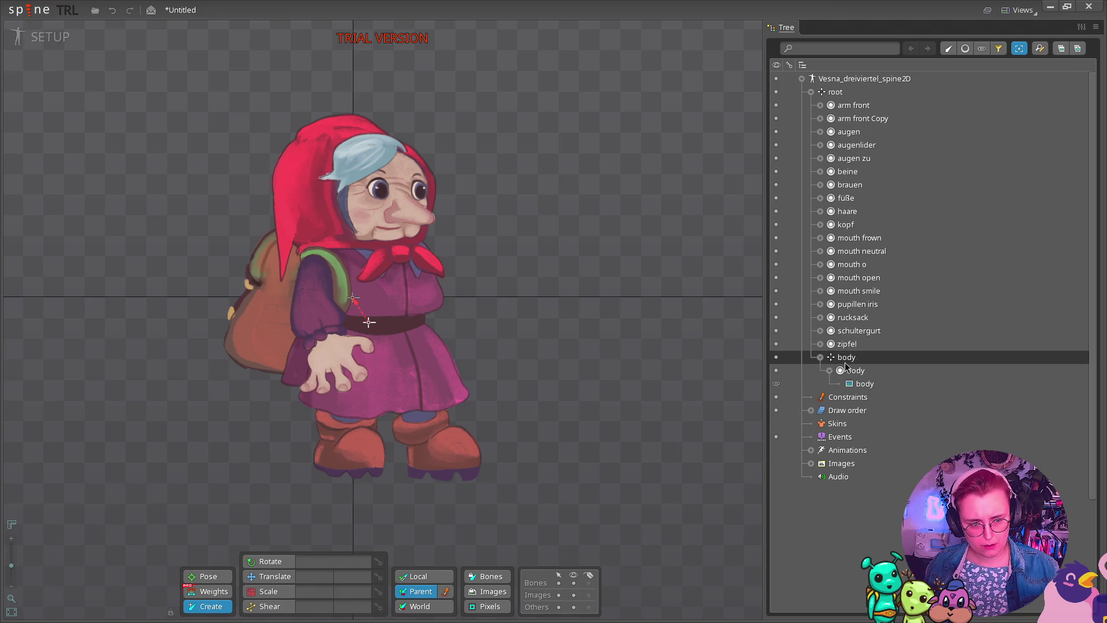
click(847, 360)
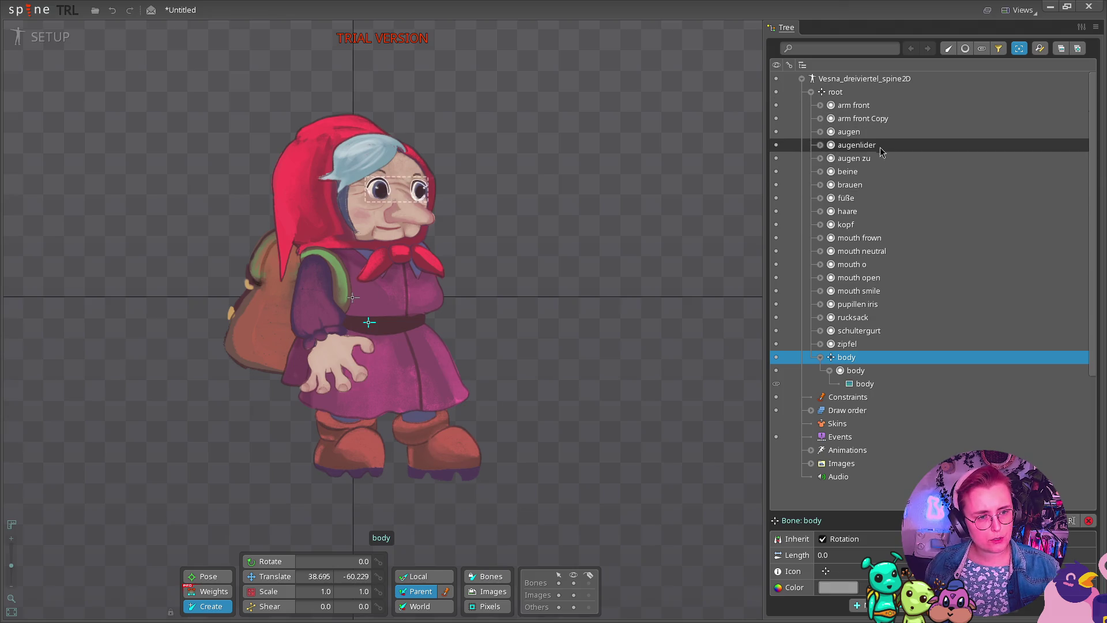
ctrl+click(867, 110)
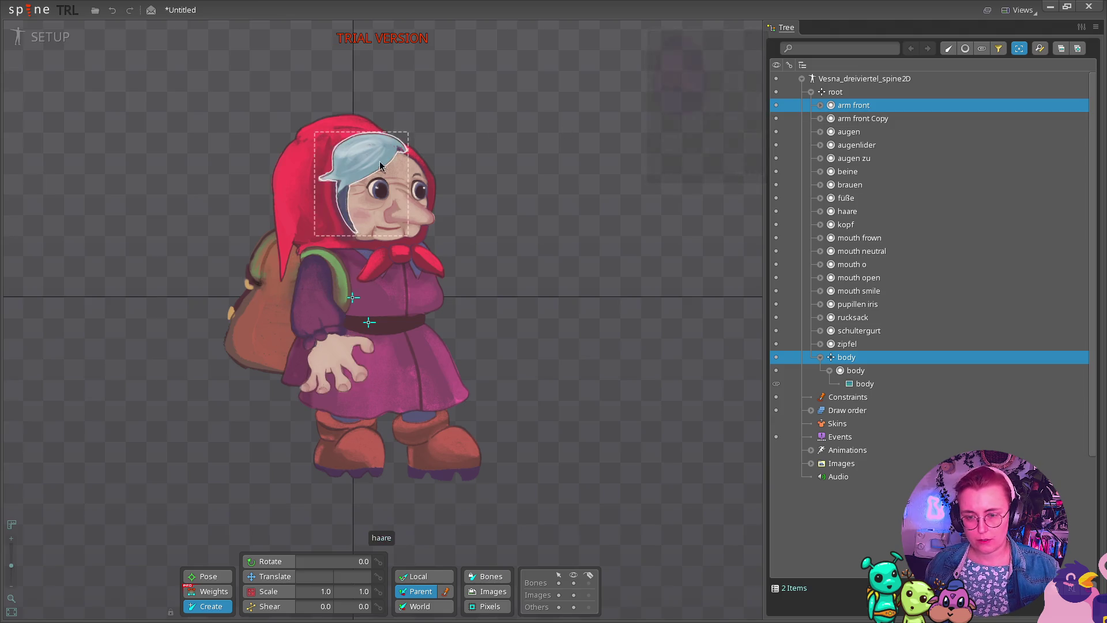
click(318, 263)
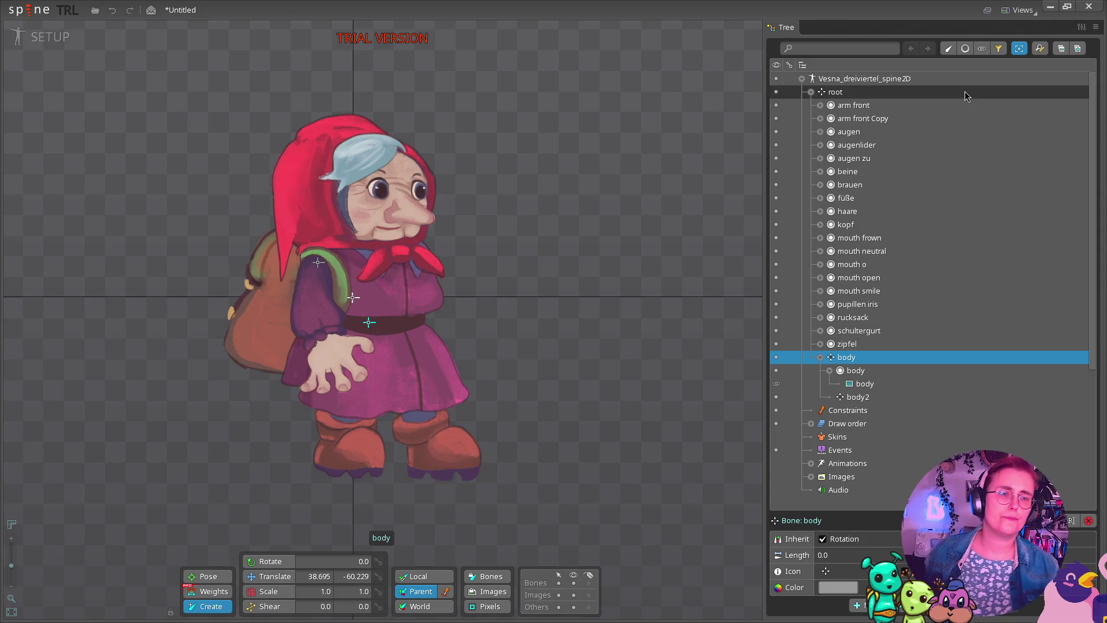
click(872, 400)
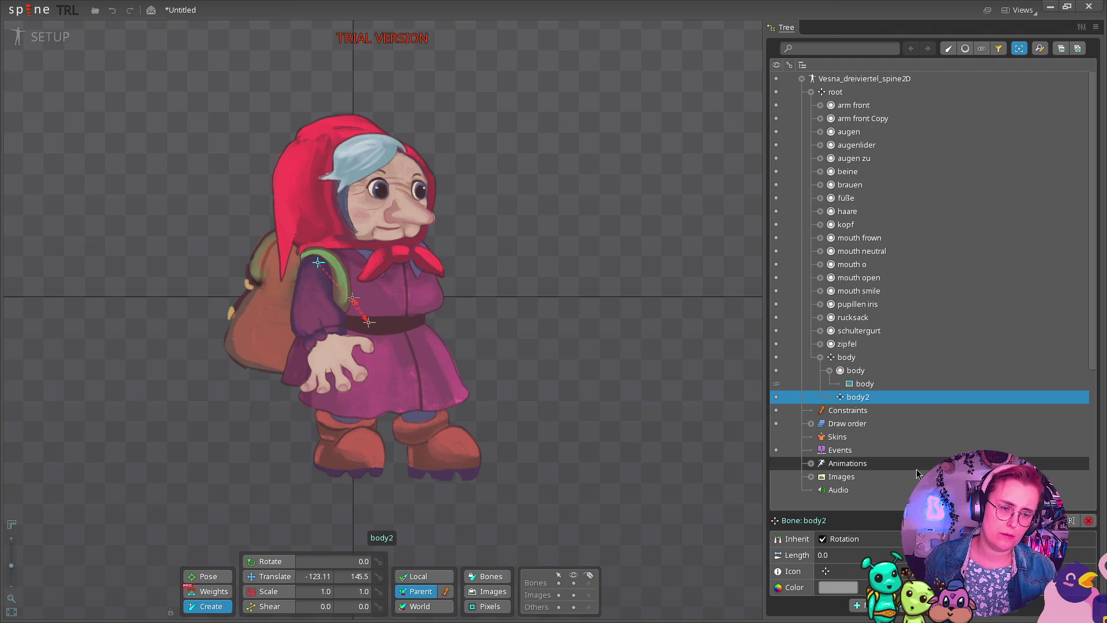
key(Delete)
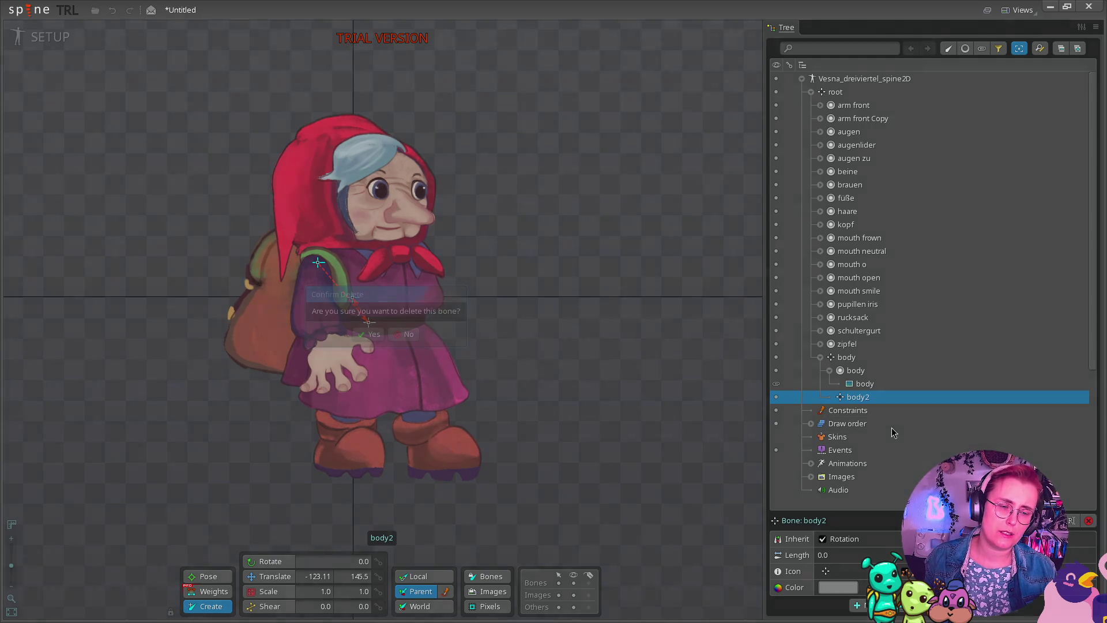
click(369, 334)
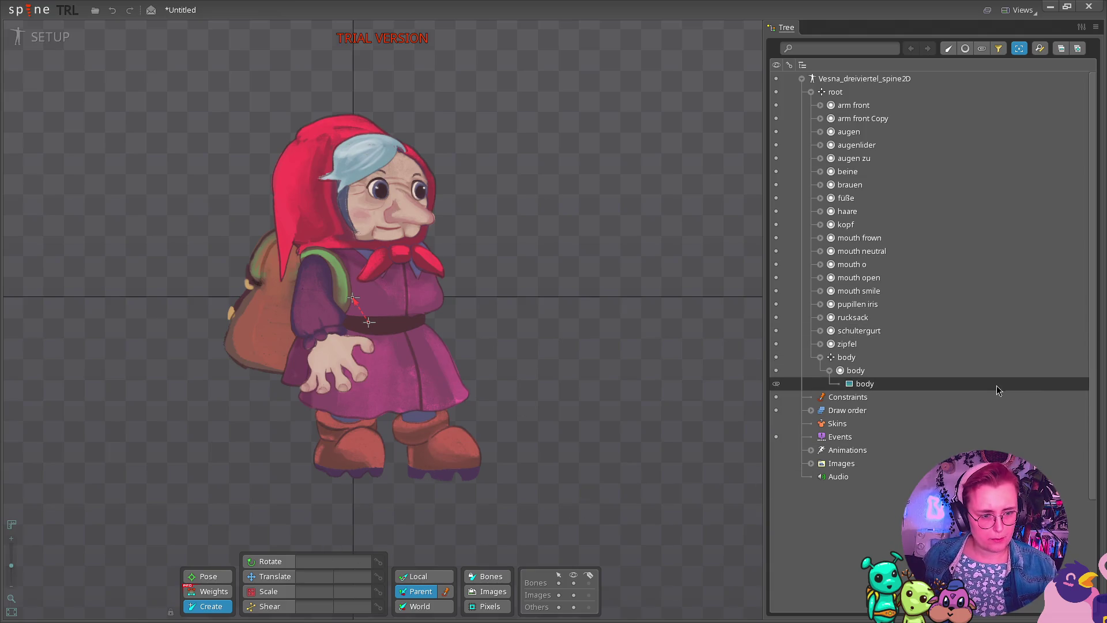
click(933, 357)
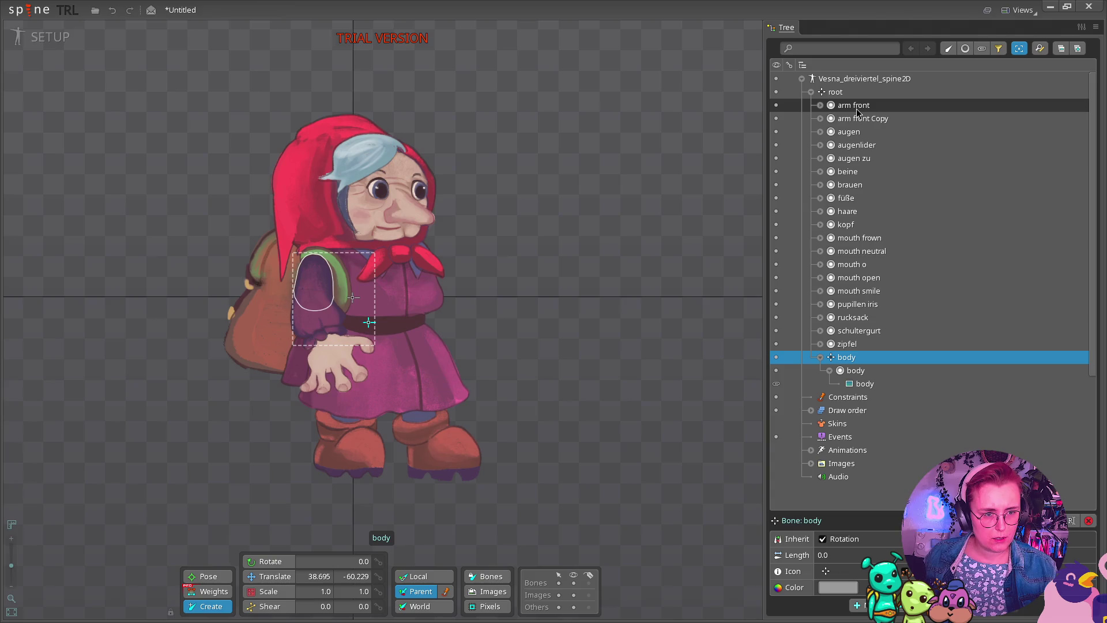
ctrl+click(856, 107)
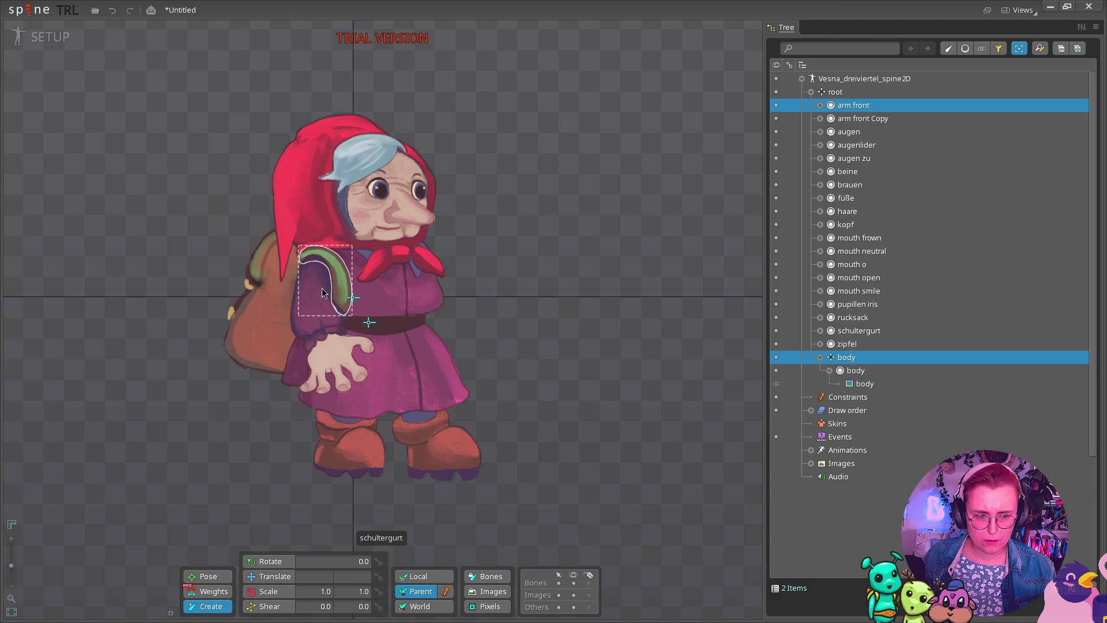
click(313, 269)
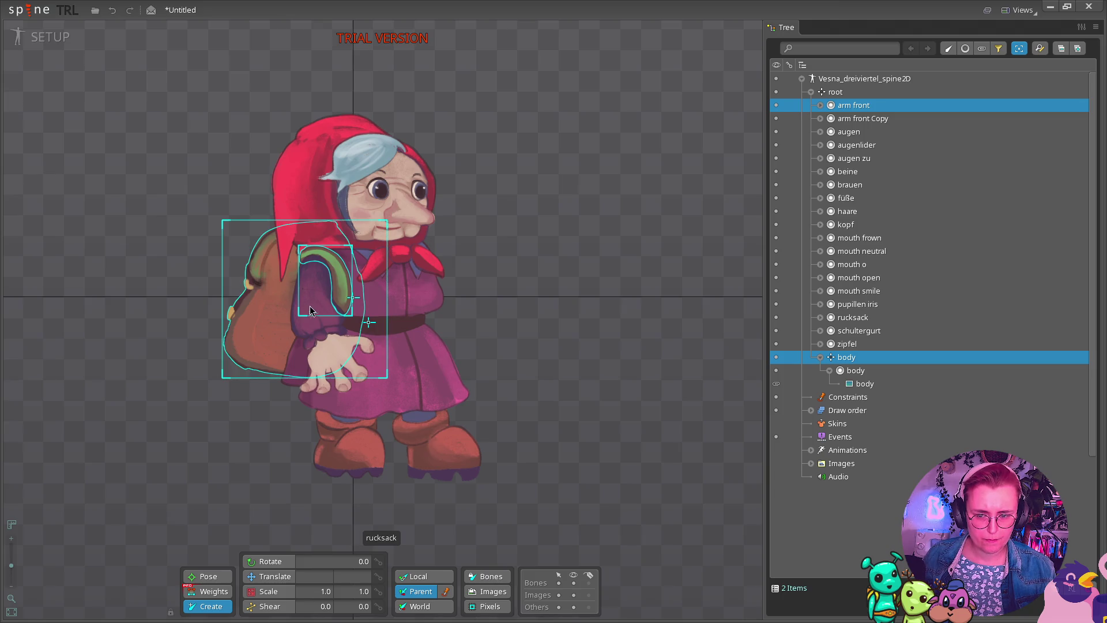
ctrl+click(345, 288)
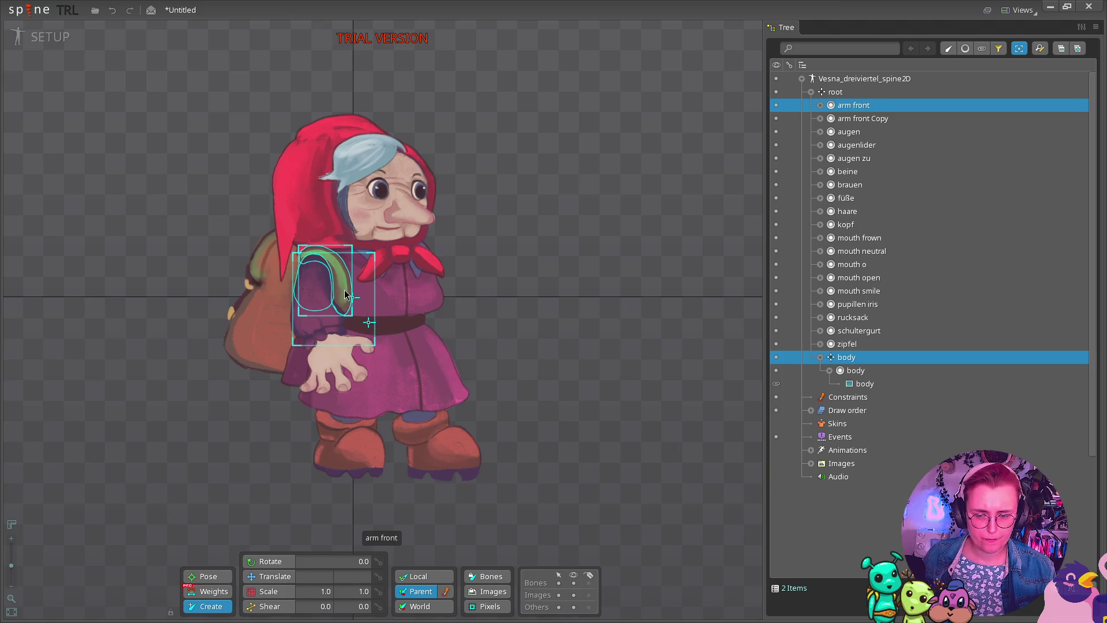
key(p)
click(337, 289)
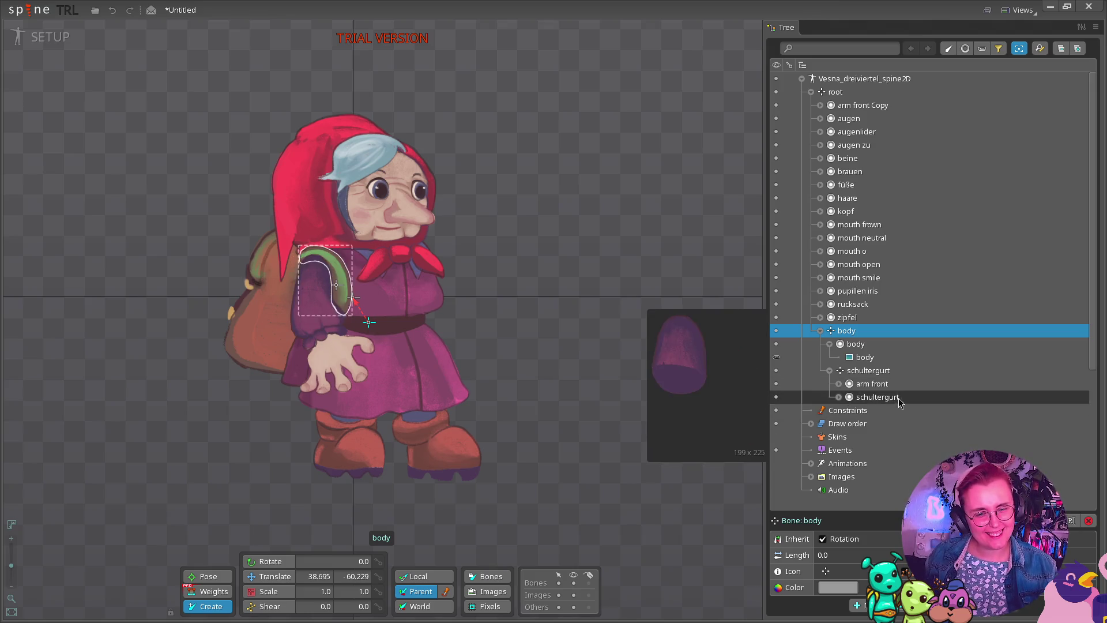
click(841, 426)
click(809, 424)
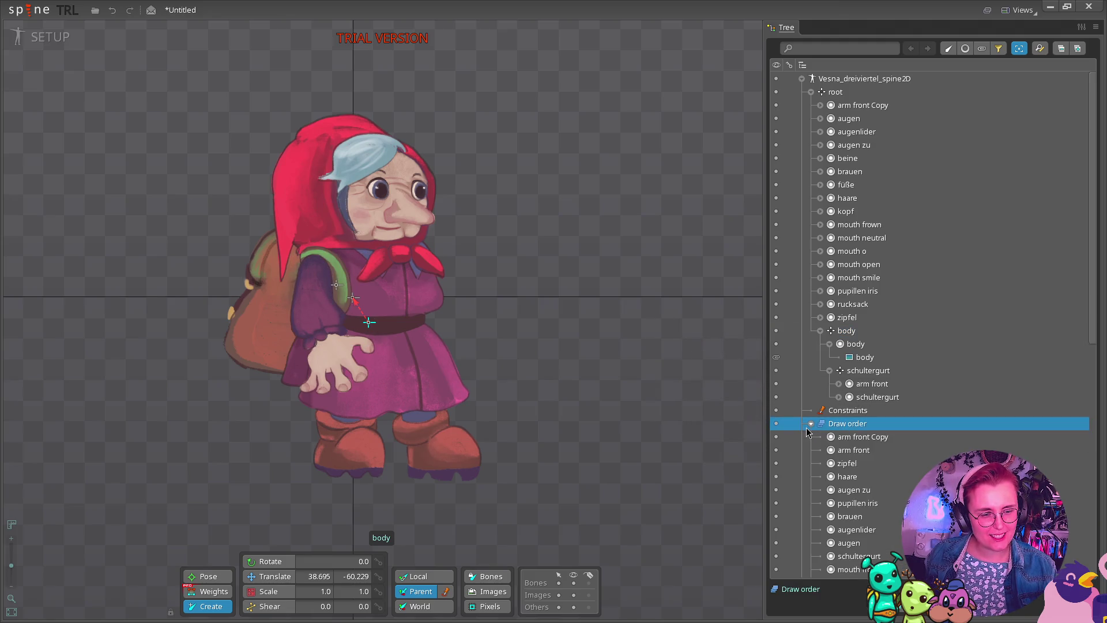
click(810, 424)
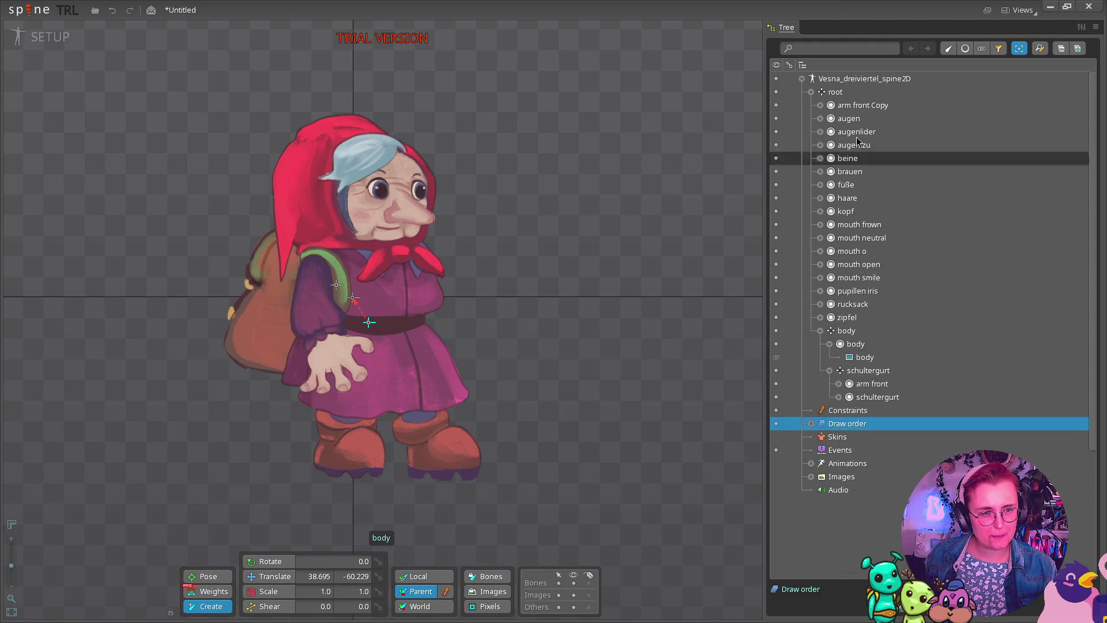
Rename the arm front slot to 'arm r upper' and select its renamed attachment.
click(867, 106)
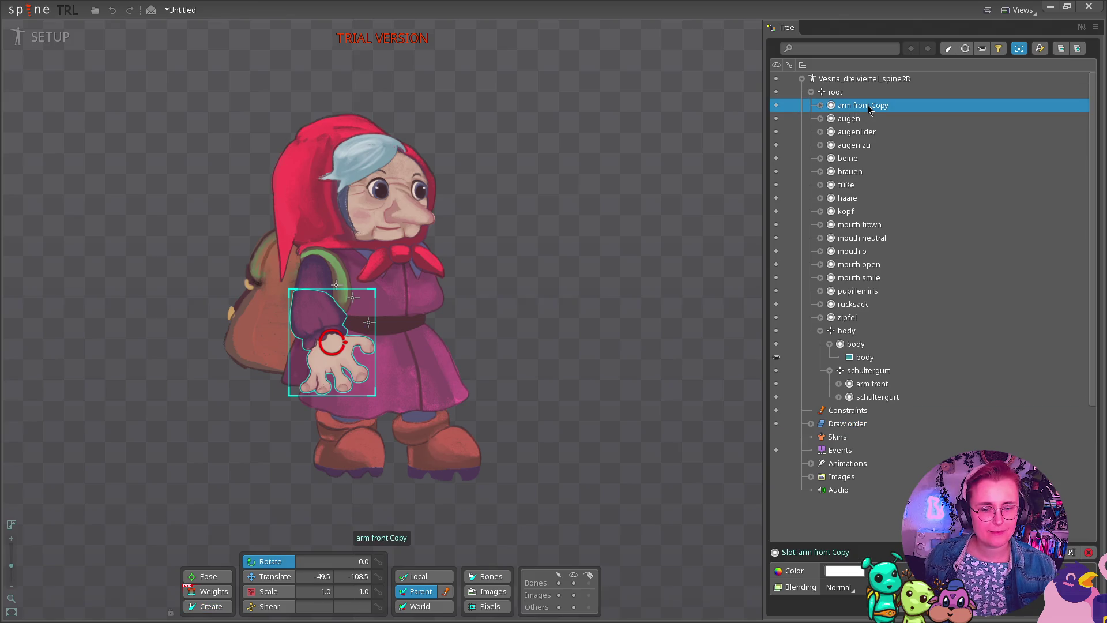
double_click(886, 385)
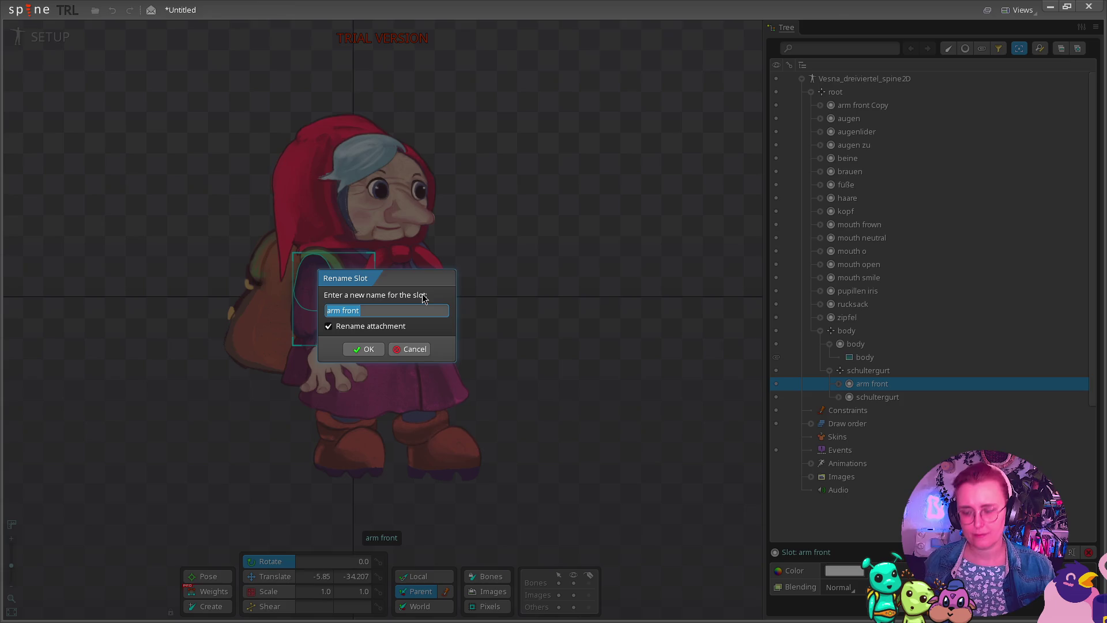
key(super)
key(super)
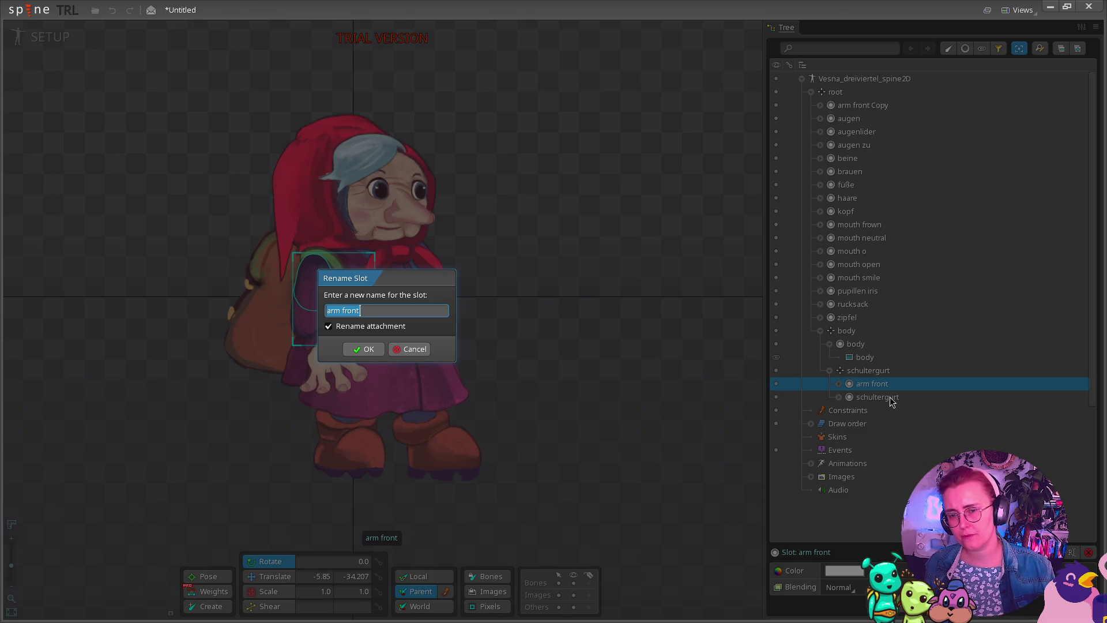
click(381, 307)
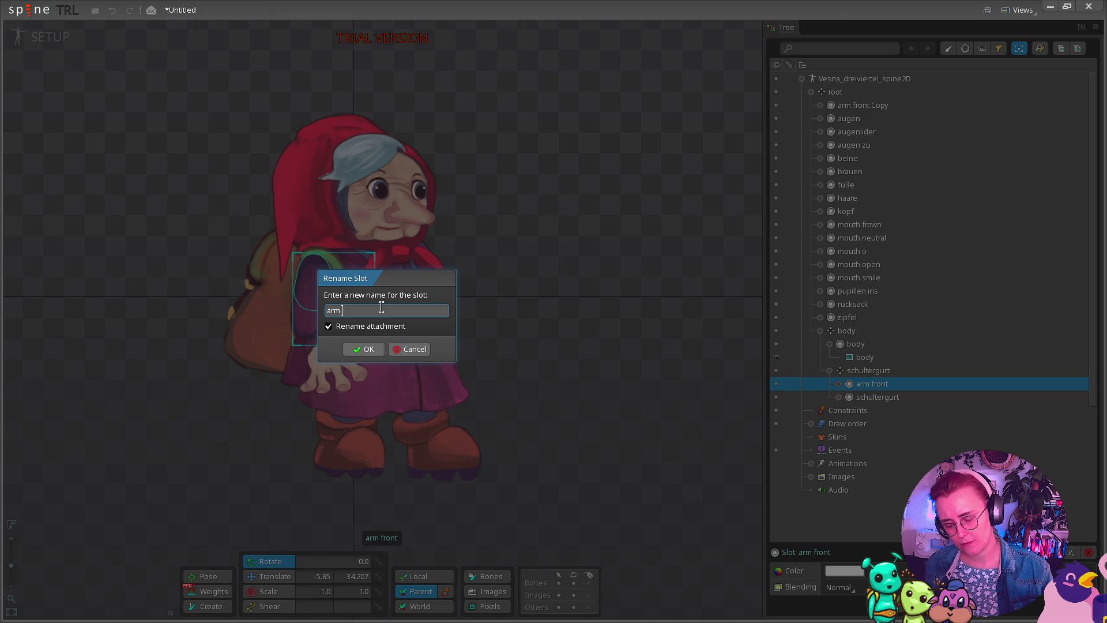
text(r uper)
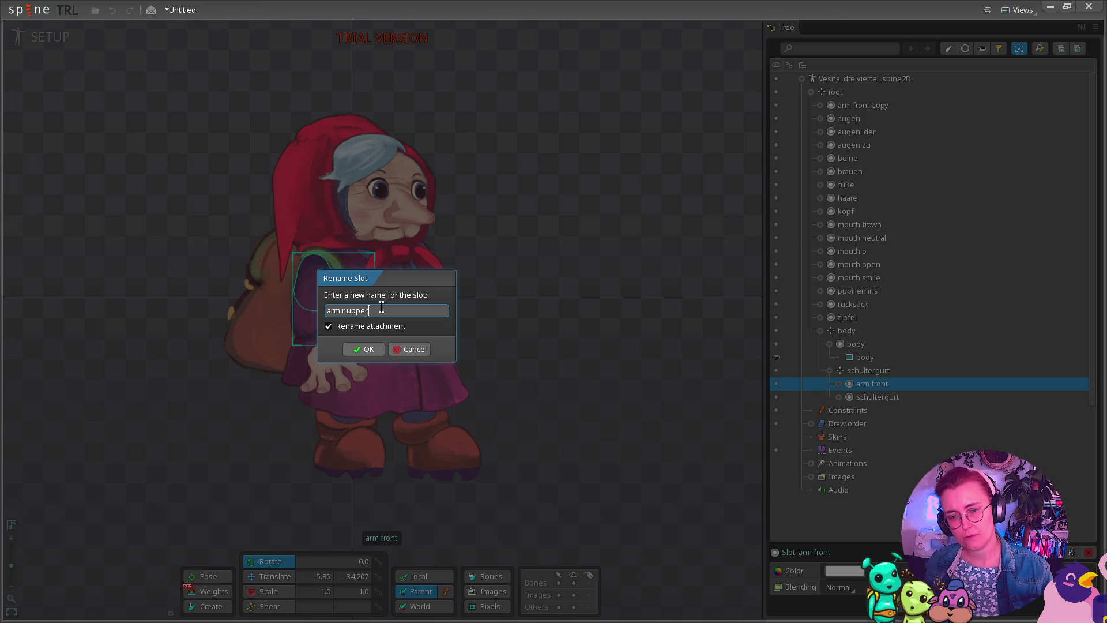
click(368, 349)
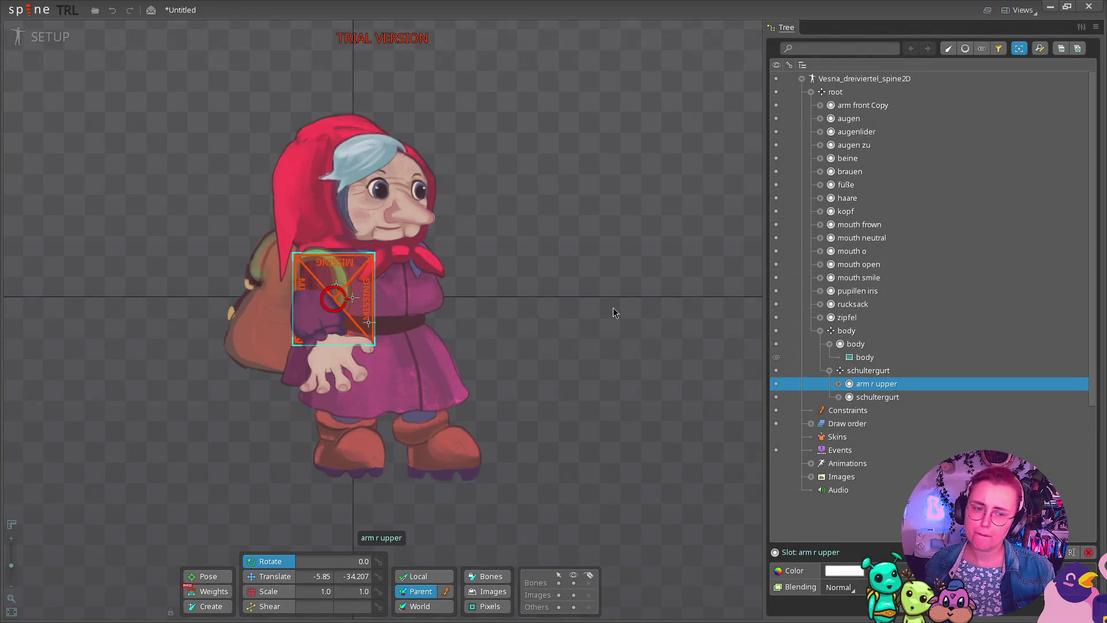
click(838, 384)
click(905, 396)
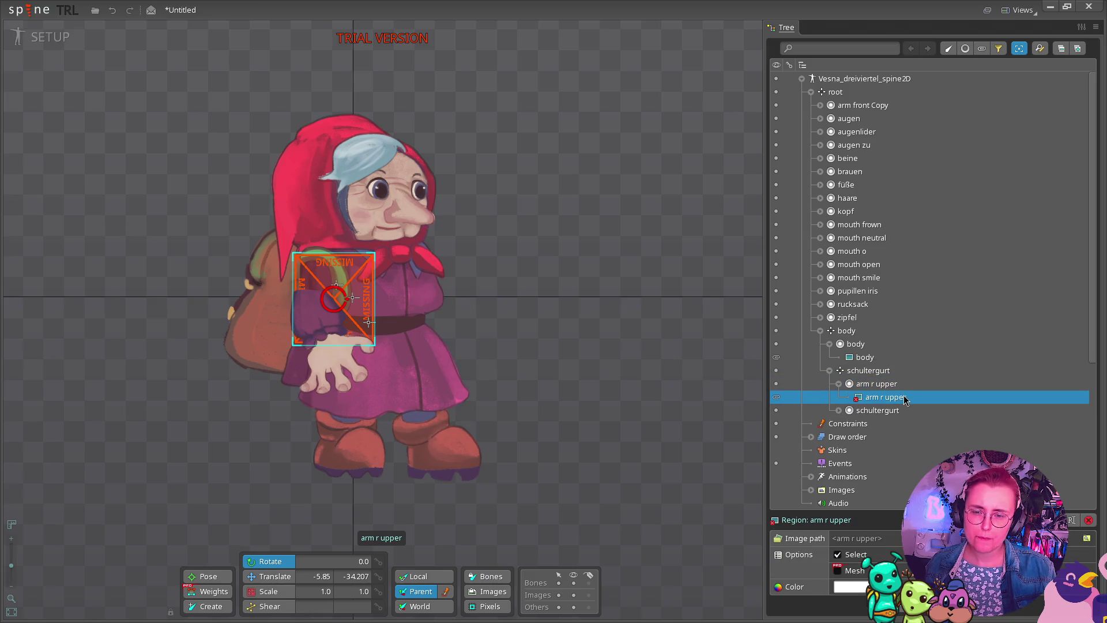
Undo the rename, then try a rucksack bone under body and undo it again.
key(ctrl+z)
key(ctrl+z)
key(ctrl+z)
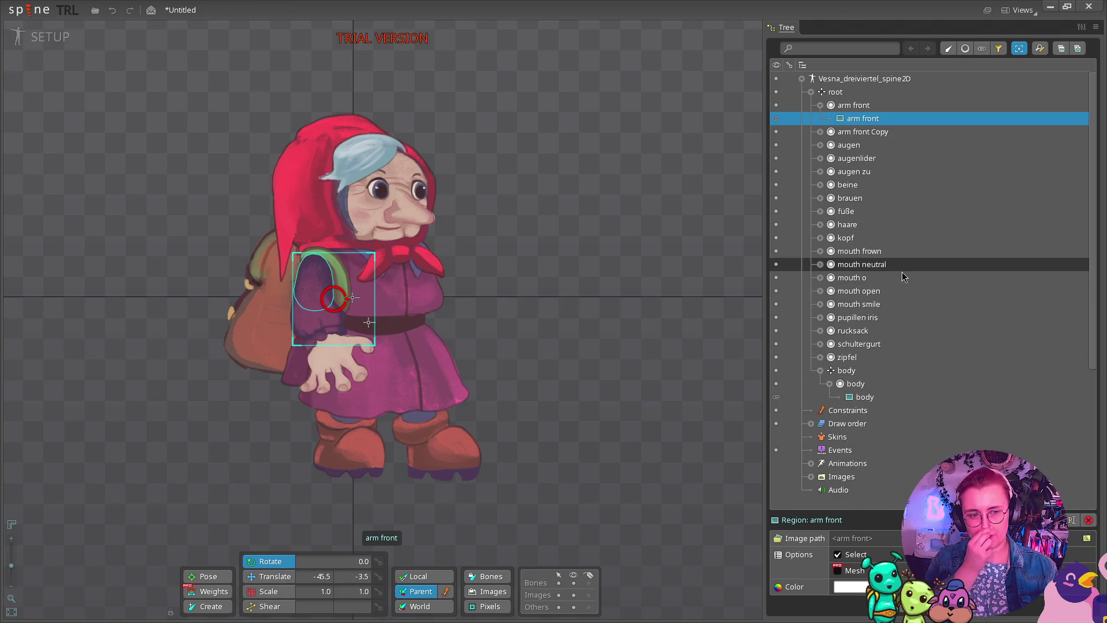
click(863, 370)
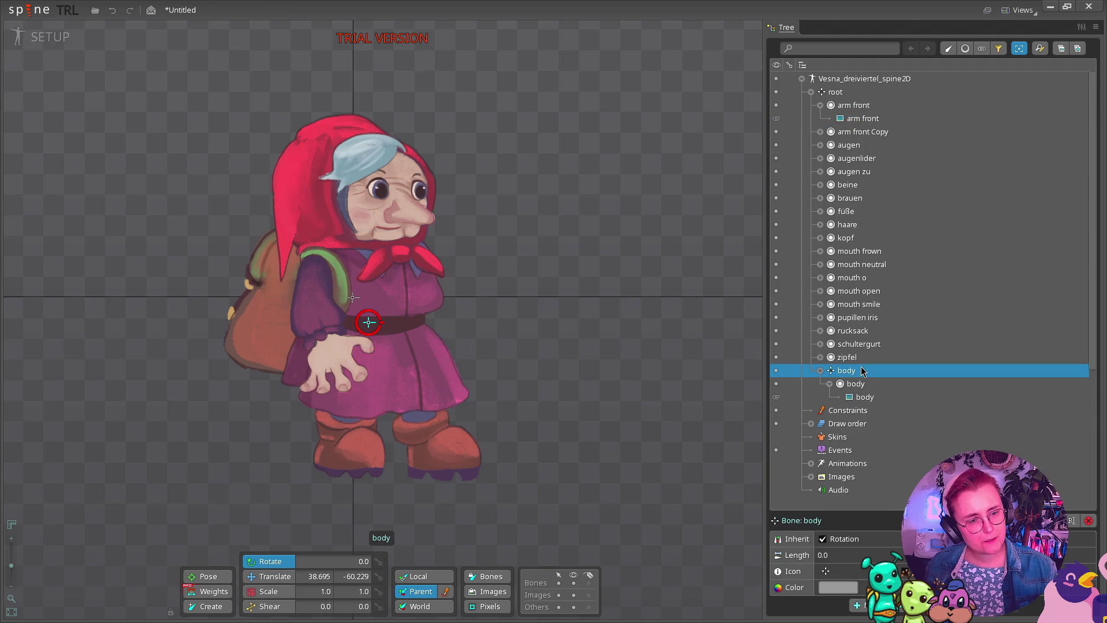
ctrl+click(869, 108)
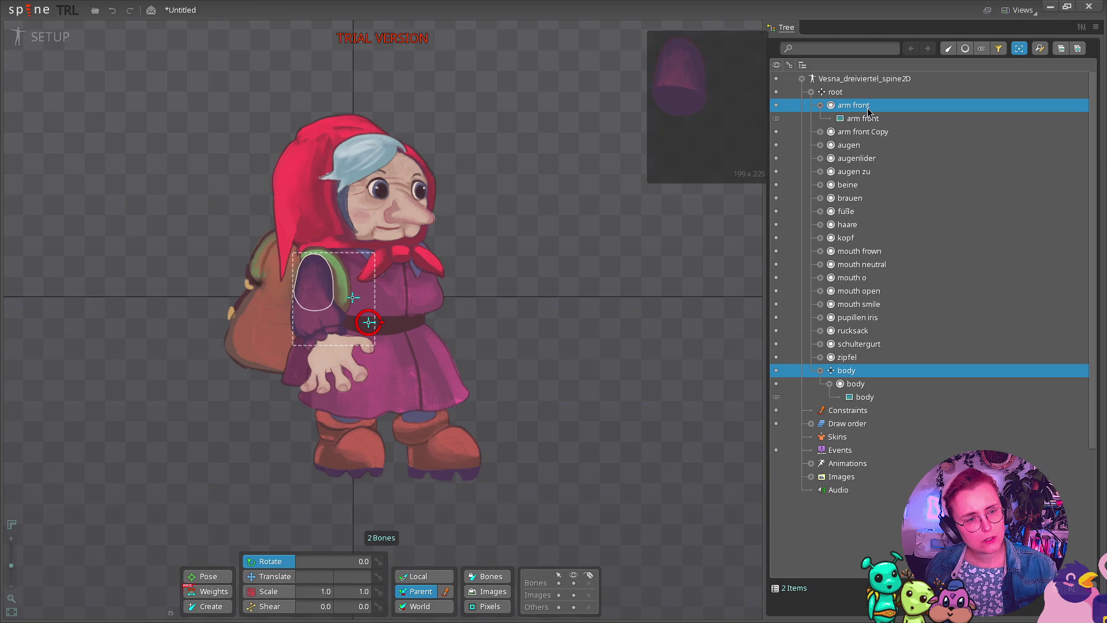
click(210, 609)
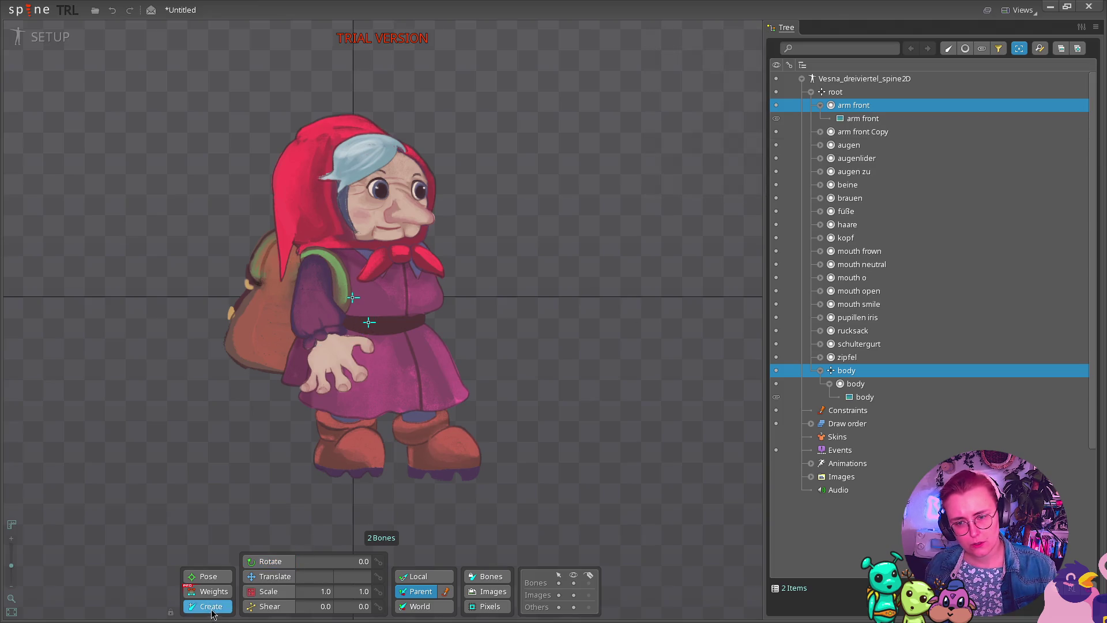
click(320, 295)
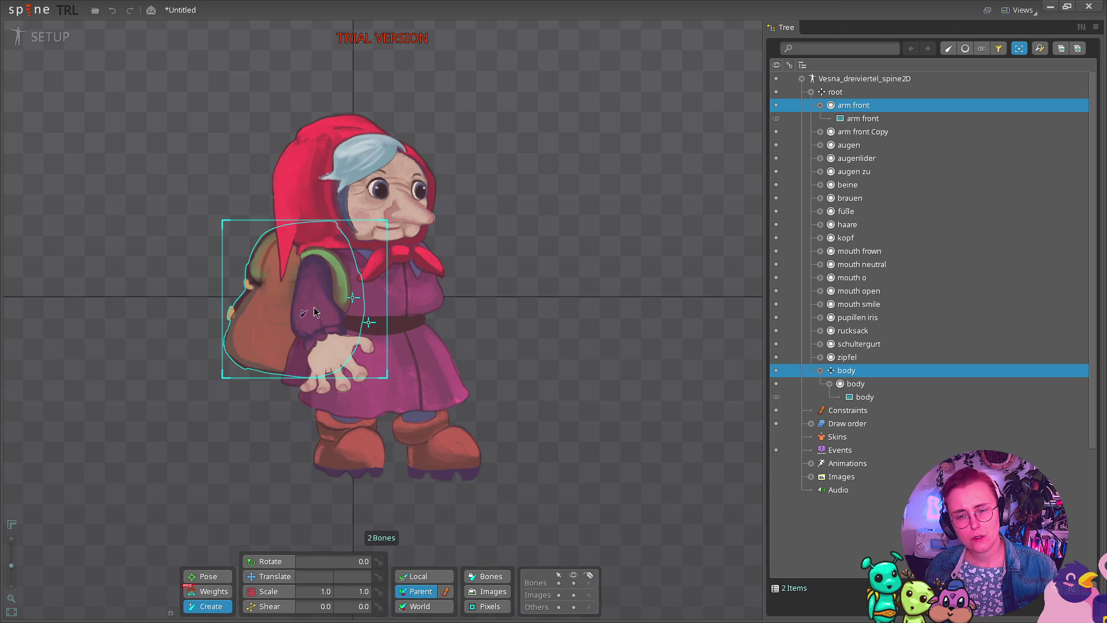
click(323, 274)
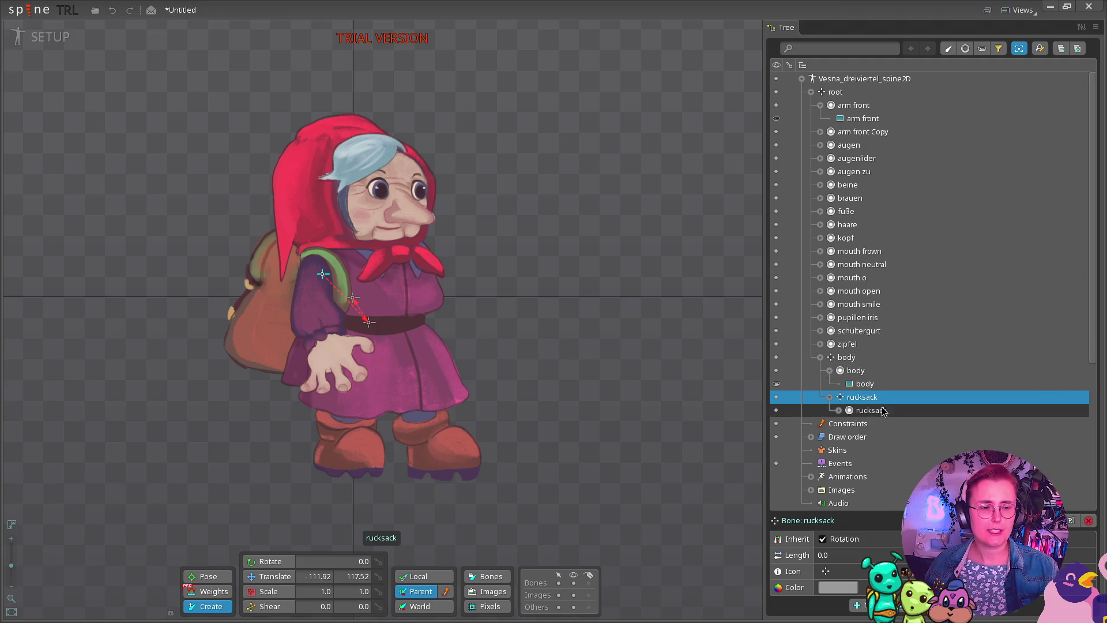
click(869, 411)
key(ctrl+z)
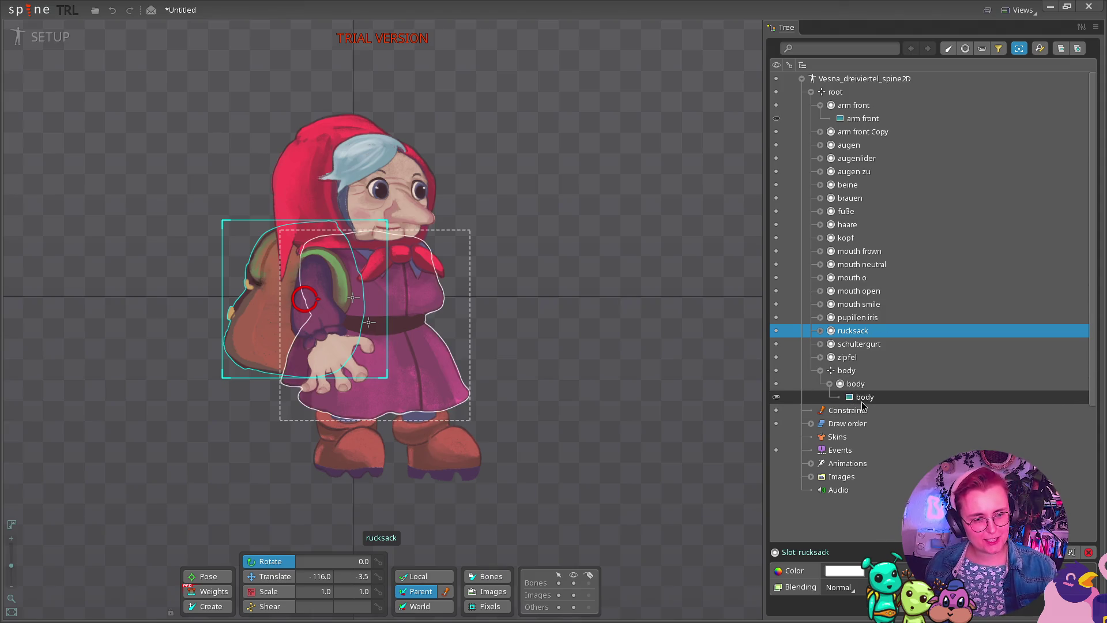
Reselect body with arm front, pick the upper arm and shoulder strap images, and collapse schultergurt.
click(855, 374)
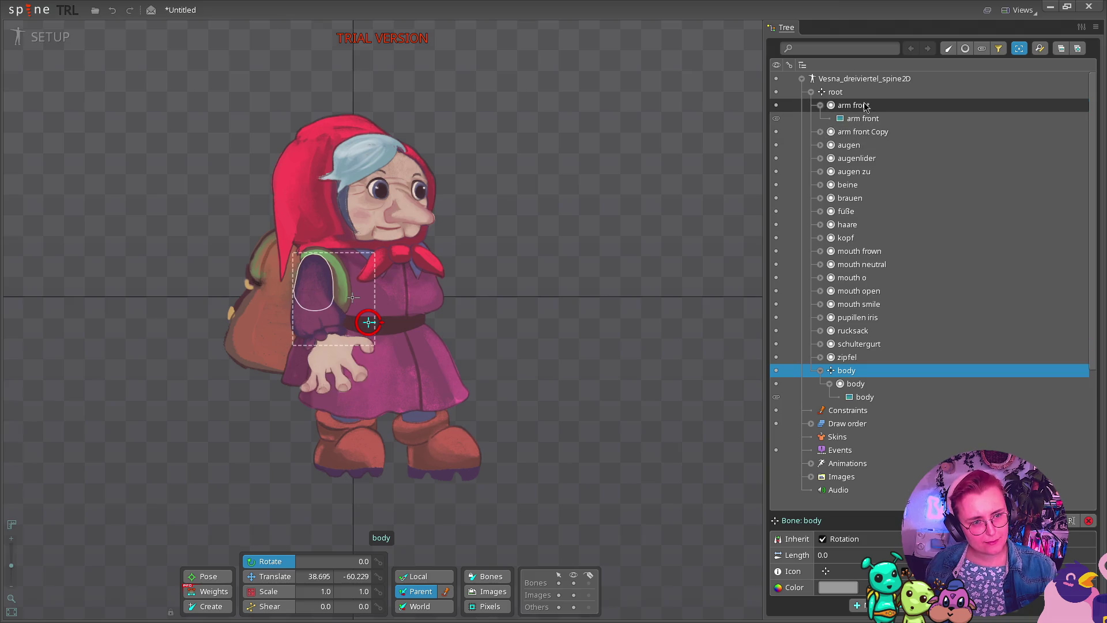
ctrl+click(853, 105)
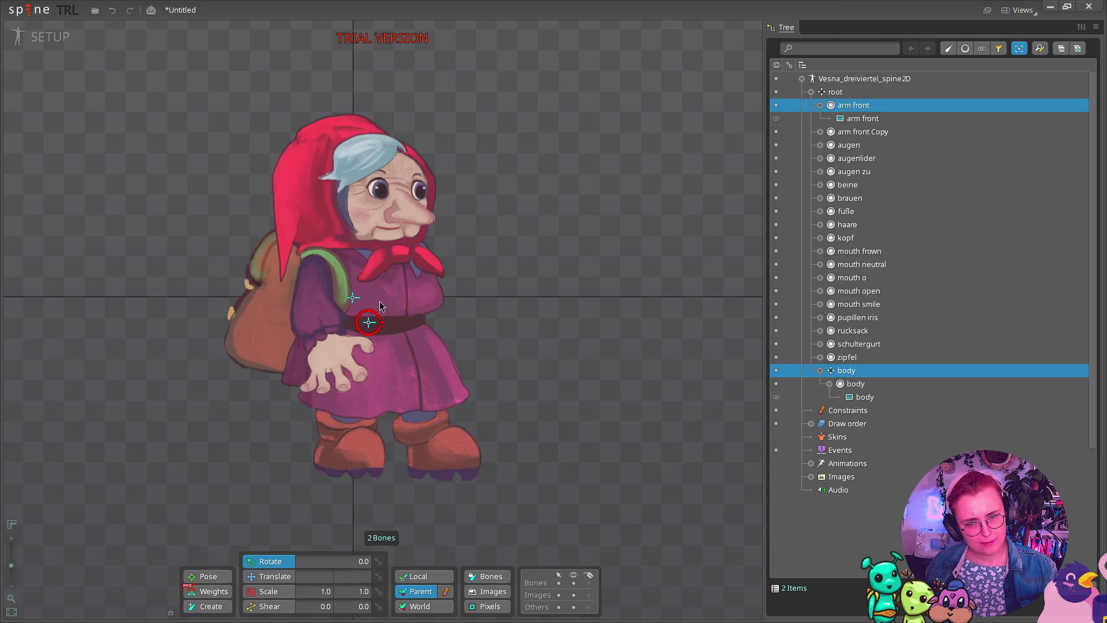
click(865, 370)
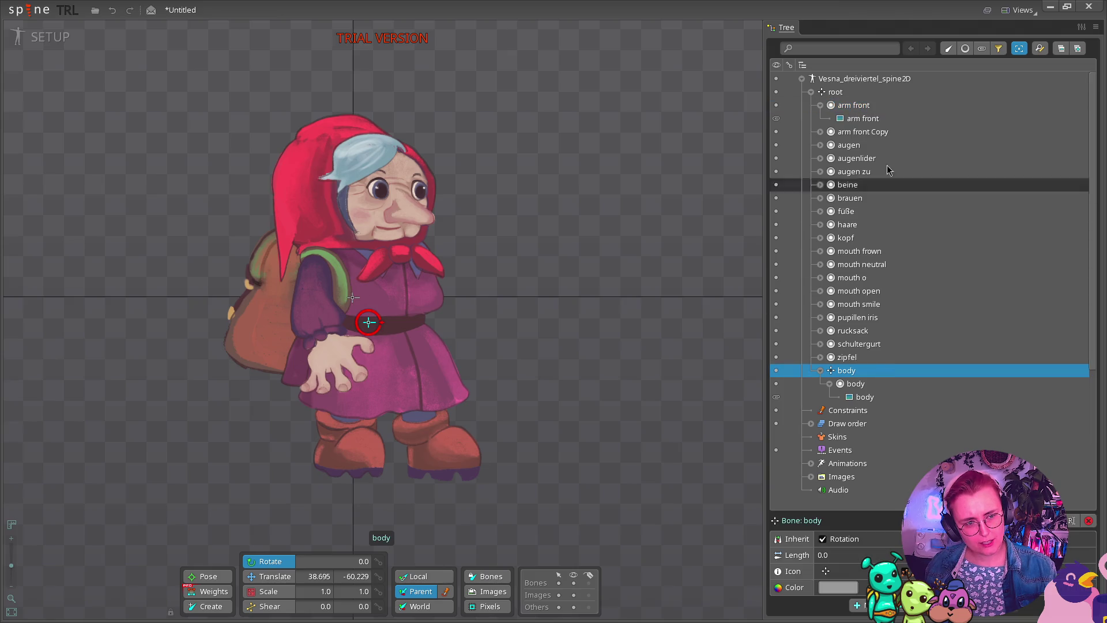
ctrl+click(858, 105)
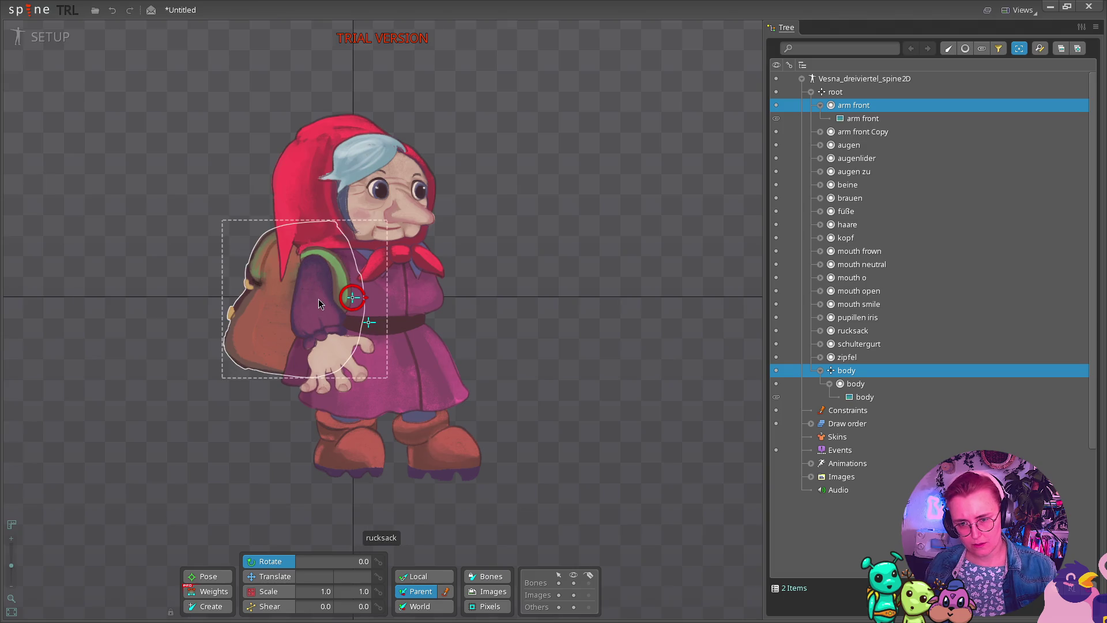
click(323, 306)
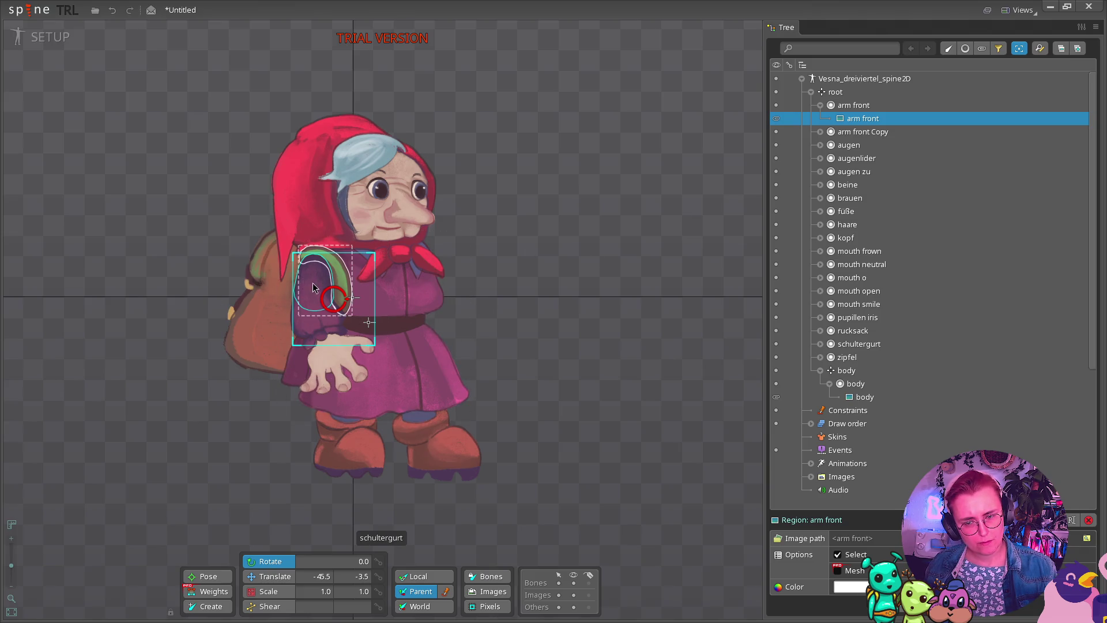
click(313, 287)
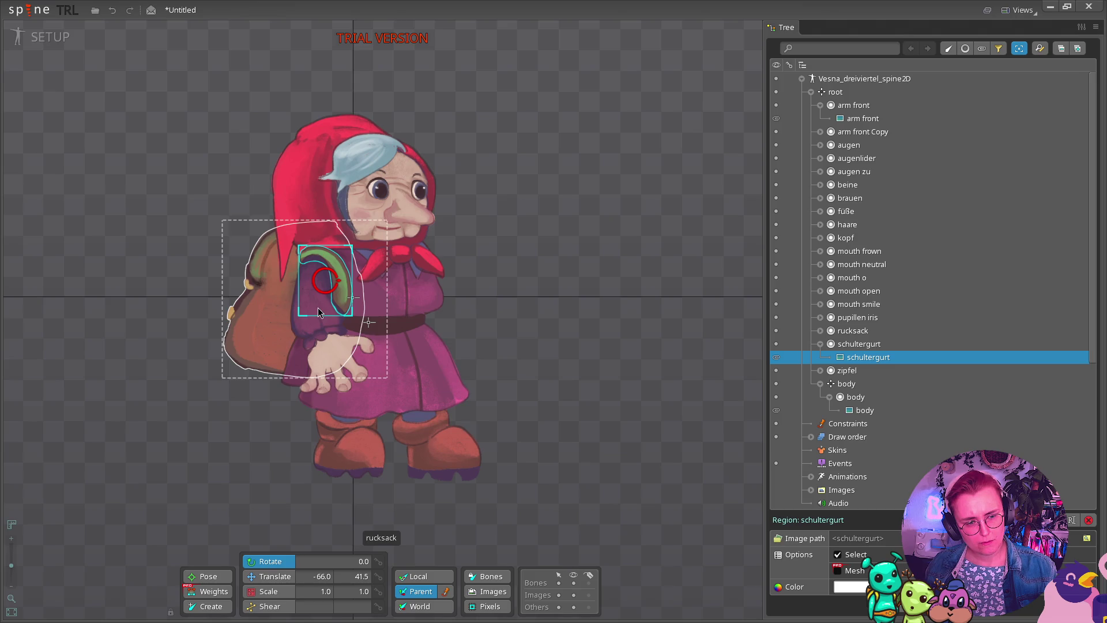
click(820, 343)
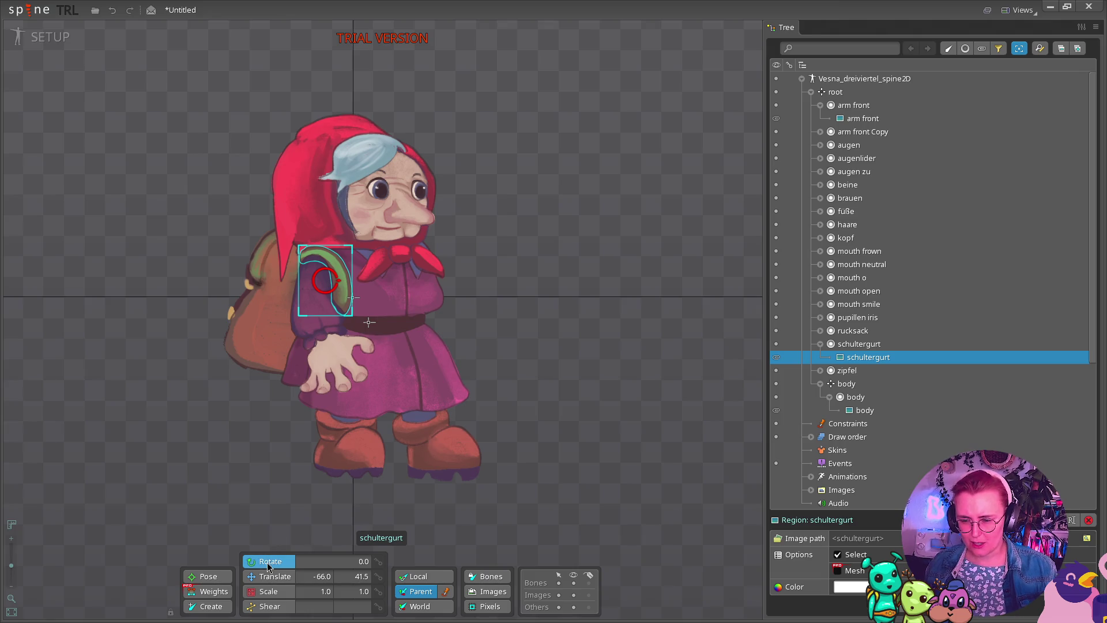
click(196, 606)
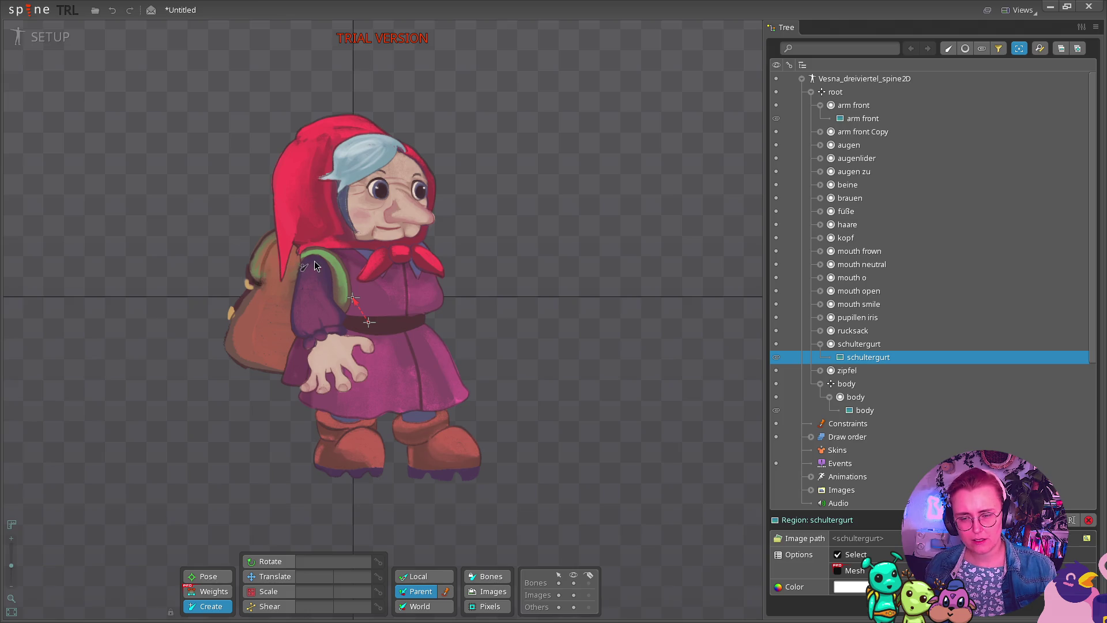
Draw a bone at the shoulder strap, then delete it again, confirming the deletion.
click(314, 260)
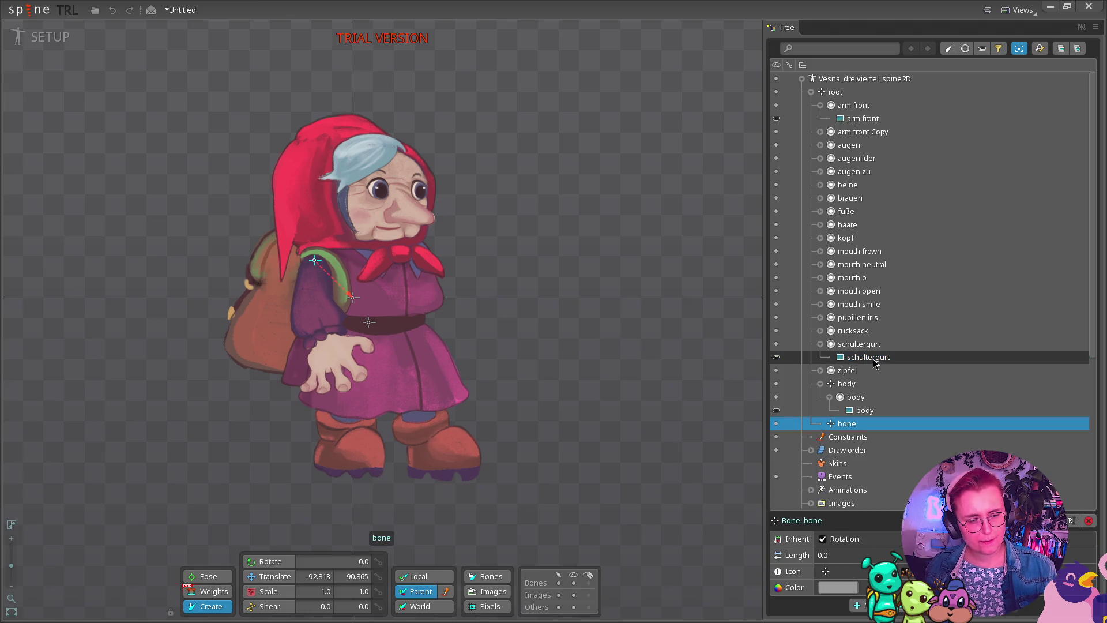
click(863, 411)
click(861, 425)
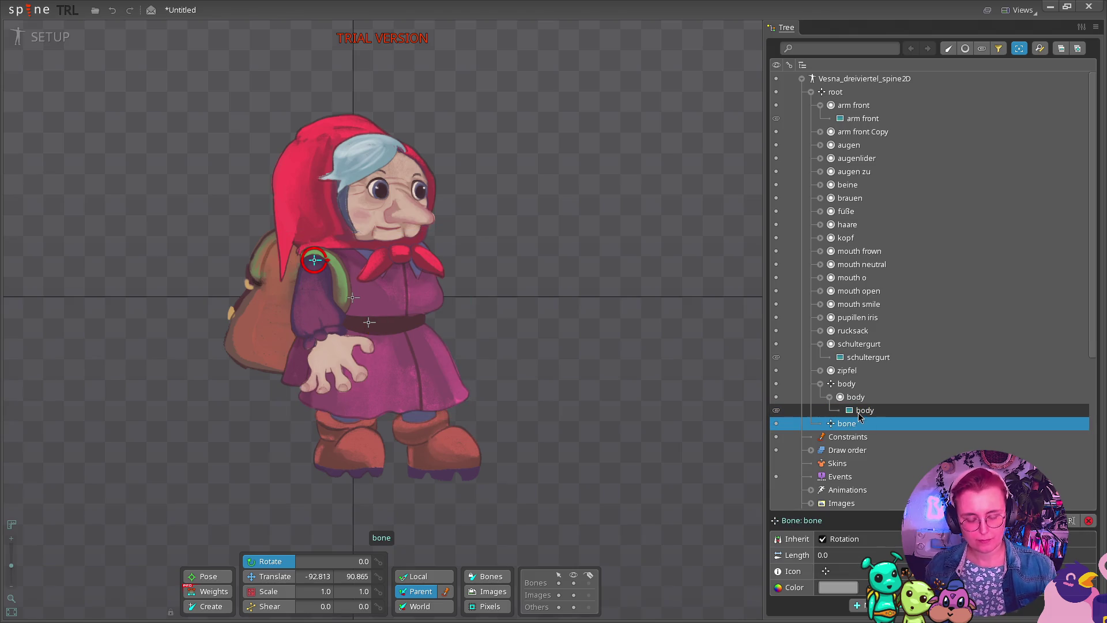
key(Delete)
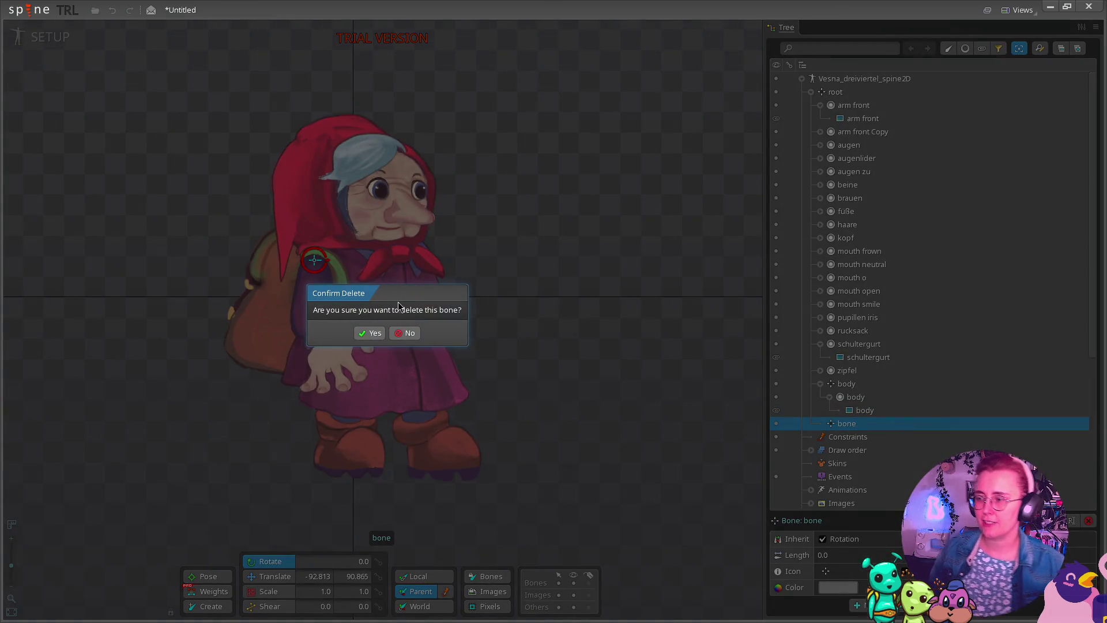
click(372, 333)
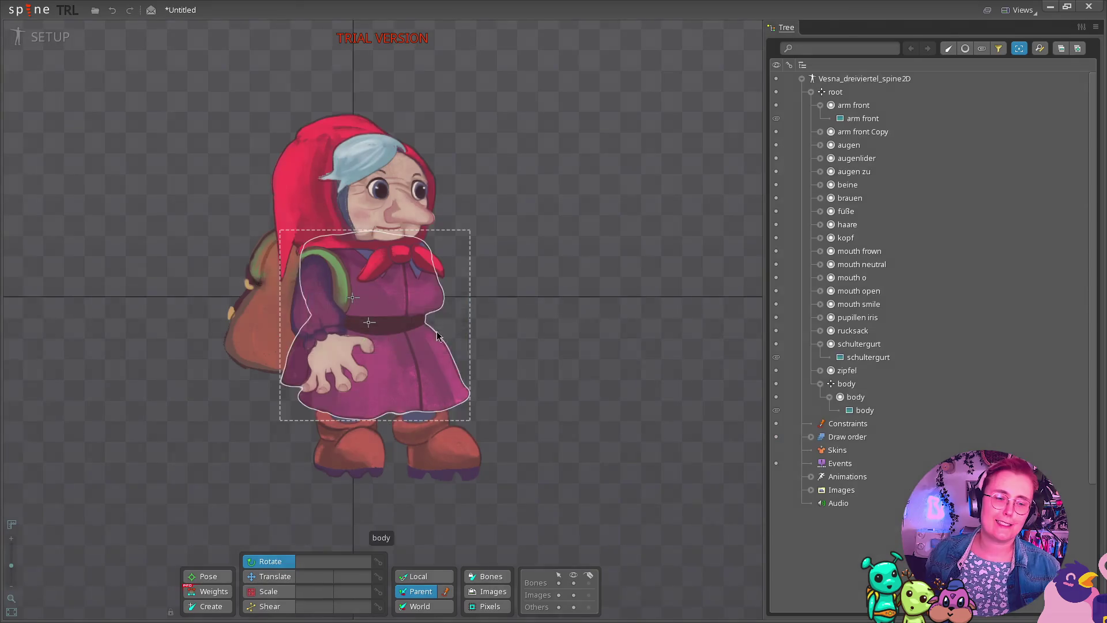
click(846, 384)
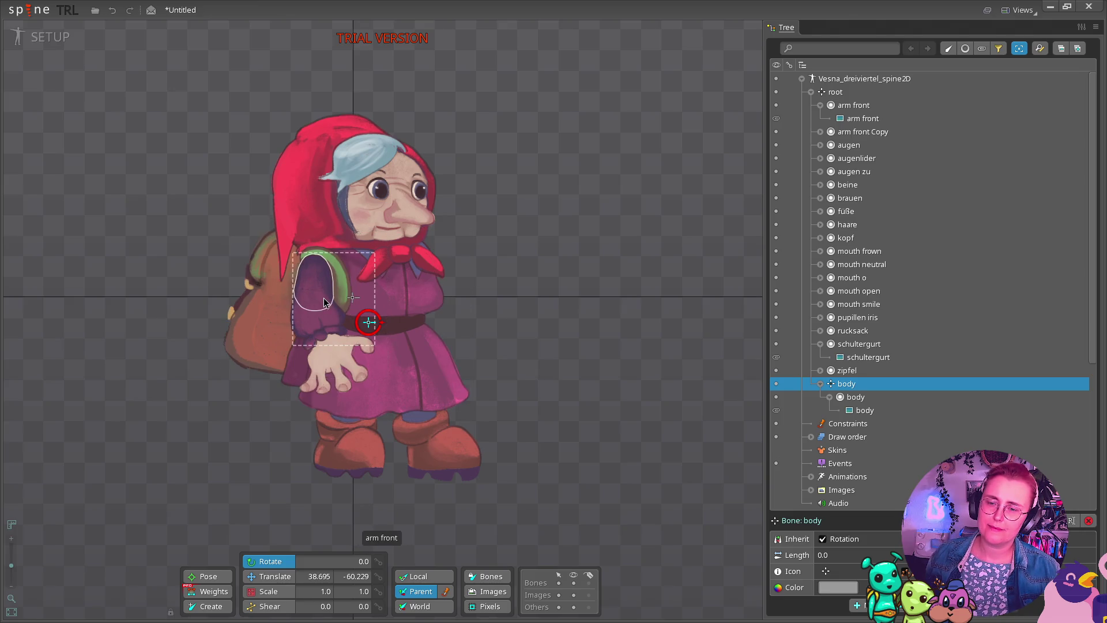
Create an arm front bone at the shoulder holding the arm image, parented under body.
click(325, 300)
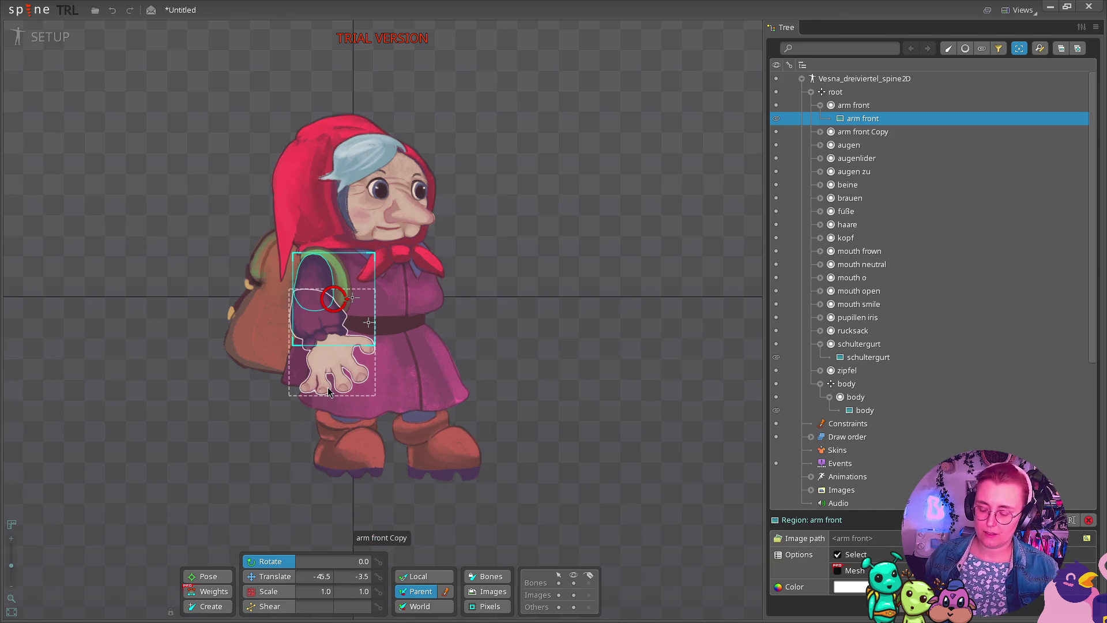
key(n)
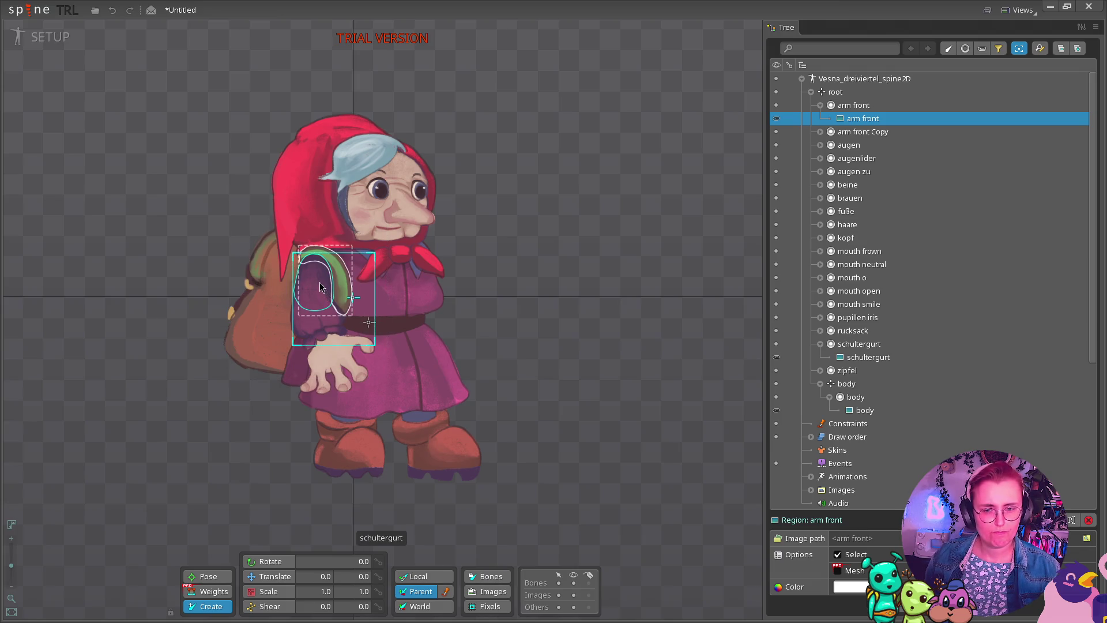
click(317, 269)
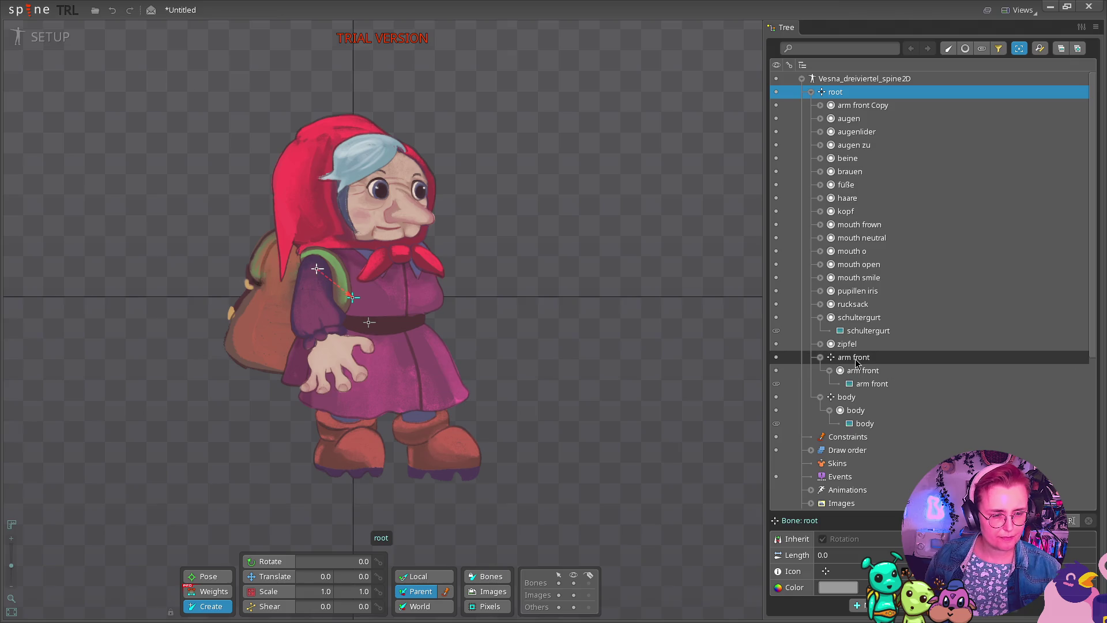
drag(856, 361, 846, 402)
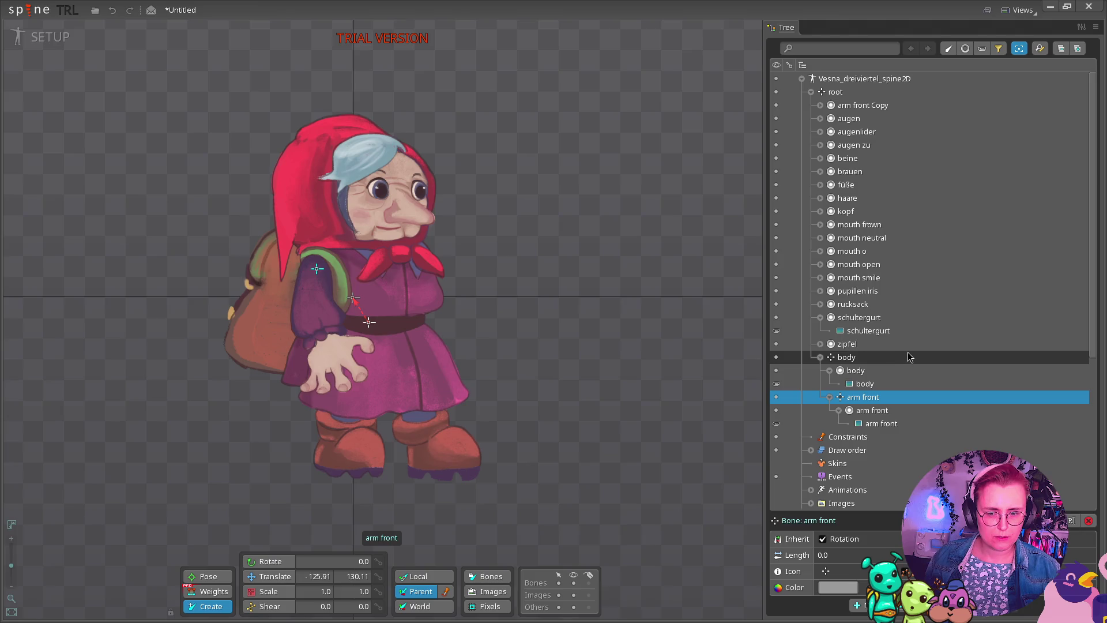
Search 'spine2d how to rename thing' in a new Chrome tab and open the Skins - Spine User Guide result.
mouse_move(0, 0)
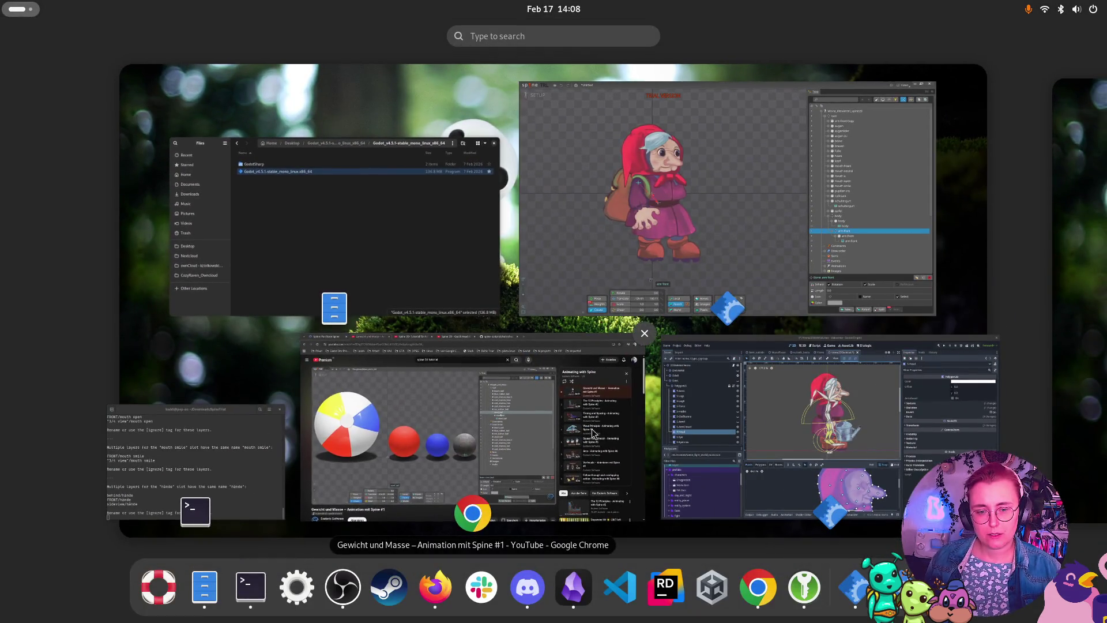
click(486, 491)
click(715, 28)
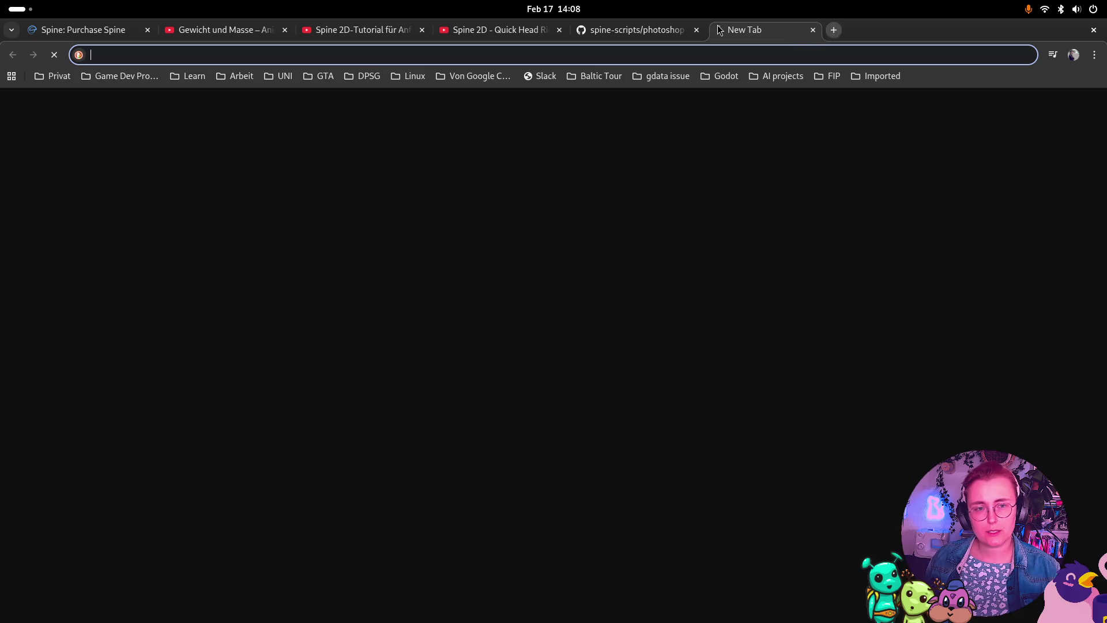
text(spinde)
key(BackSpace)
key(BackSpace)
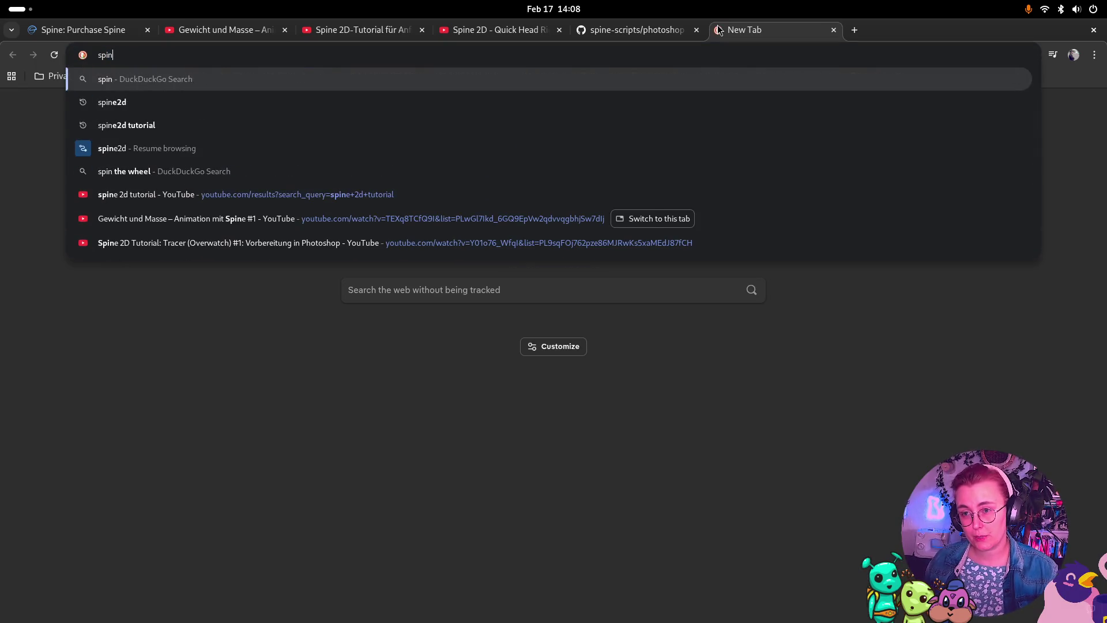
text(e2d how to rename)
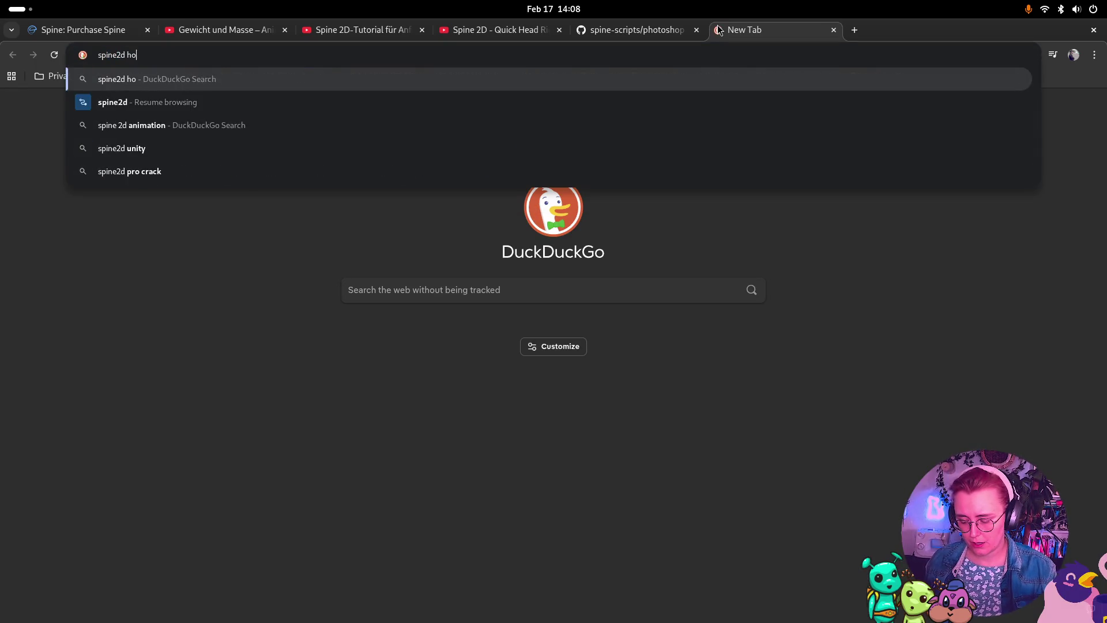
text( thing)
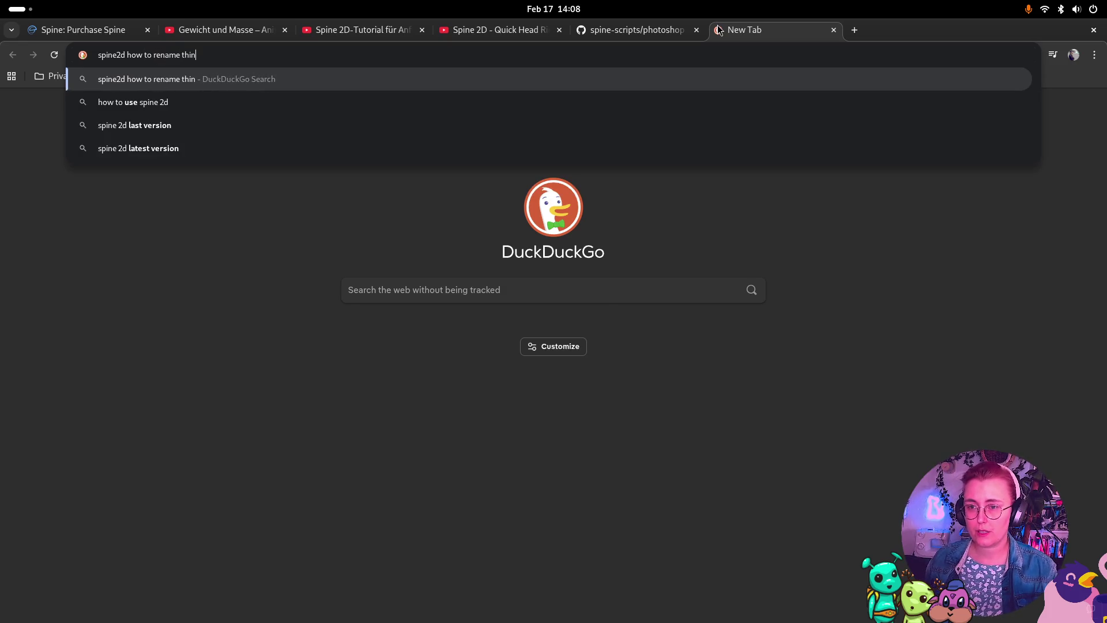
key(Return)
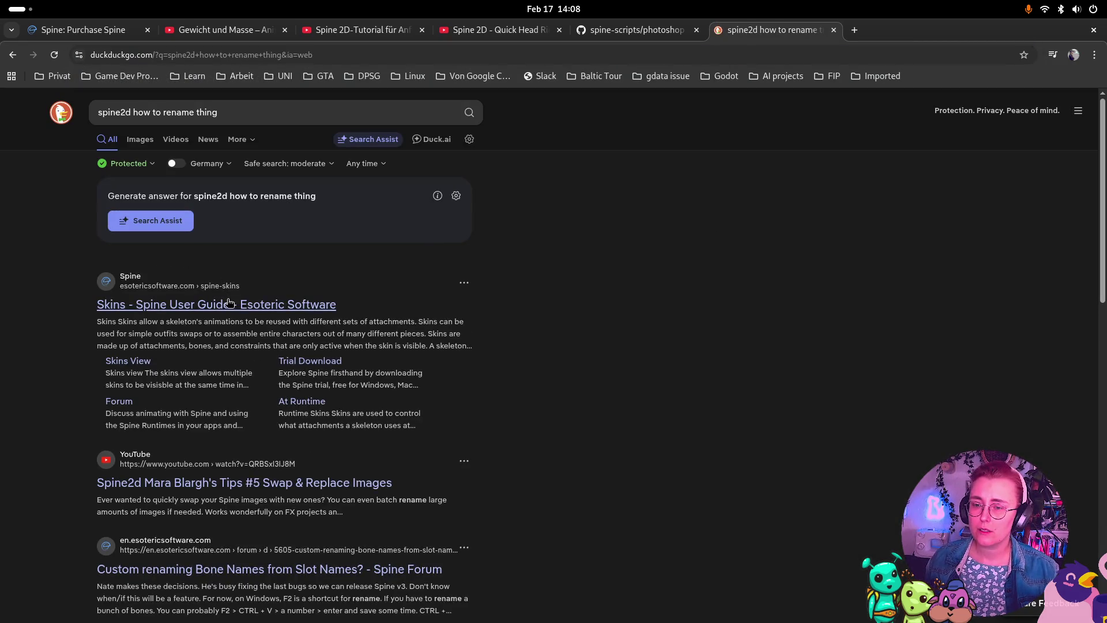
click(332, 305)
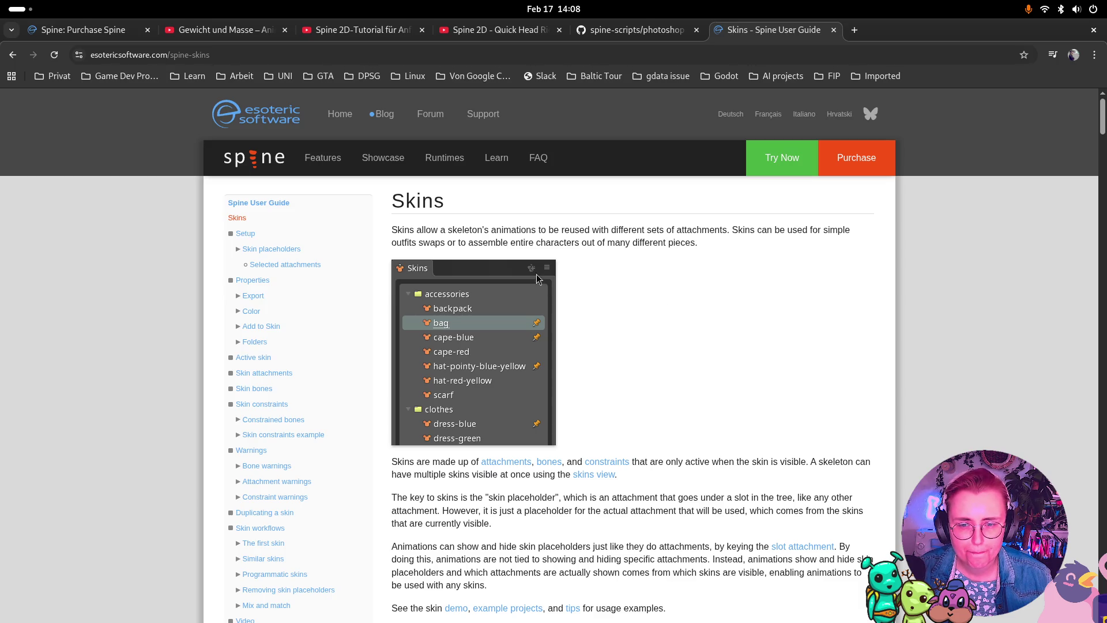
Read the Skins guide down to its Setup section, then return to the Spine rig.
scroll(846, 248, down, 5)
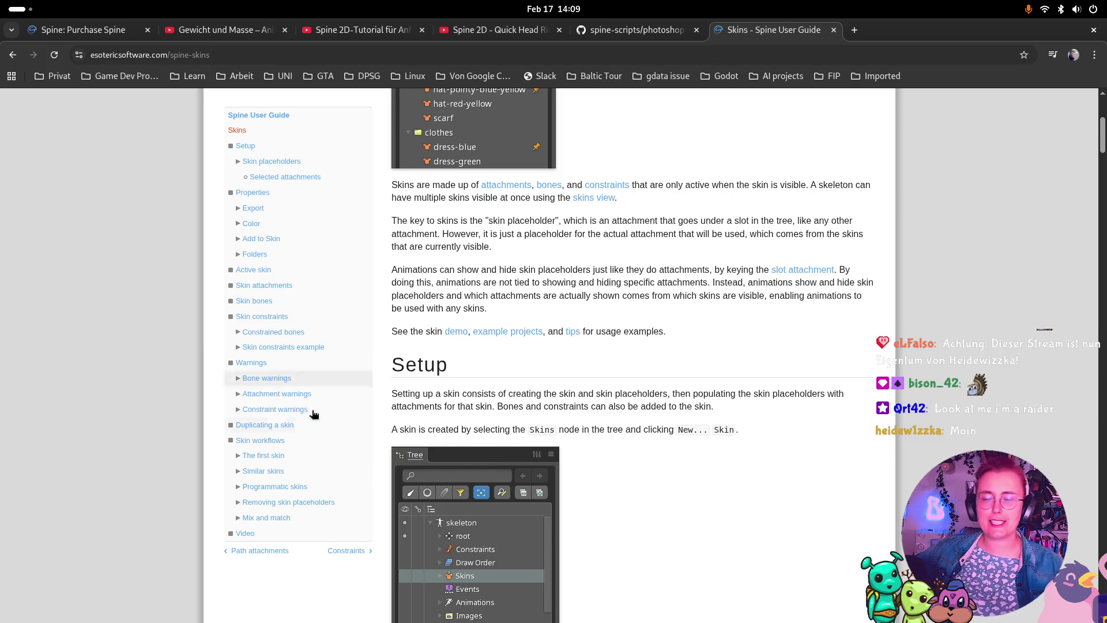
key(super)
click(787, 153)
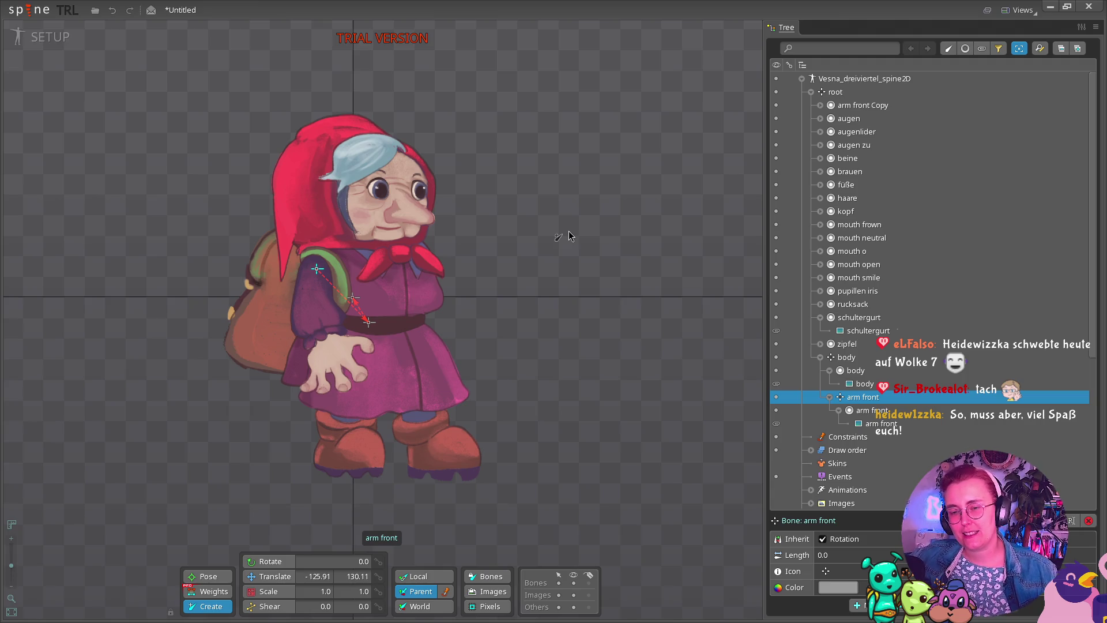
Leave the Spine rig unchanged and bring the Godot Engine editor in front of Spine.
key(super)
click(807, 432)
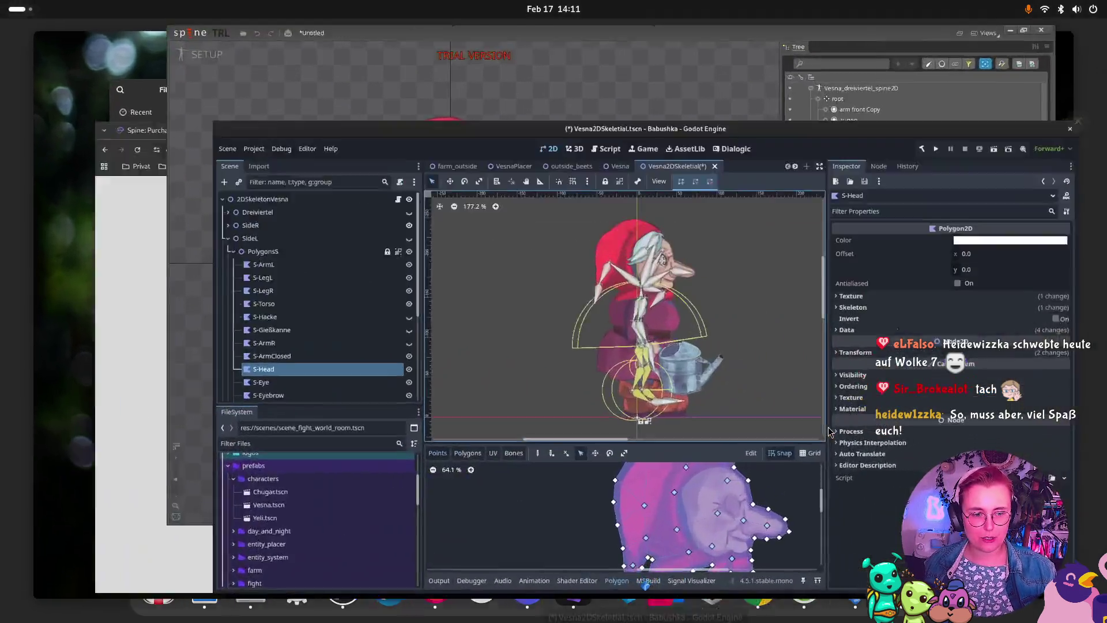
Switch the Godot editor to the farm_outside scene showing Vesna in the farm level.
click(313, 77)
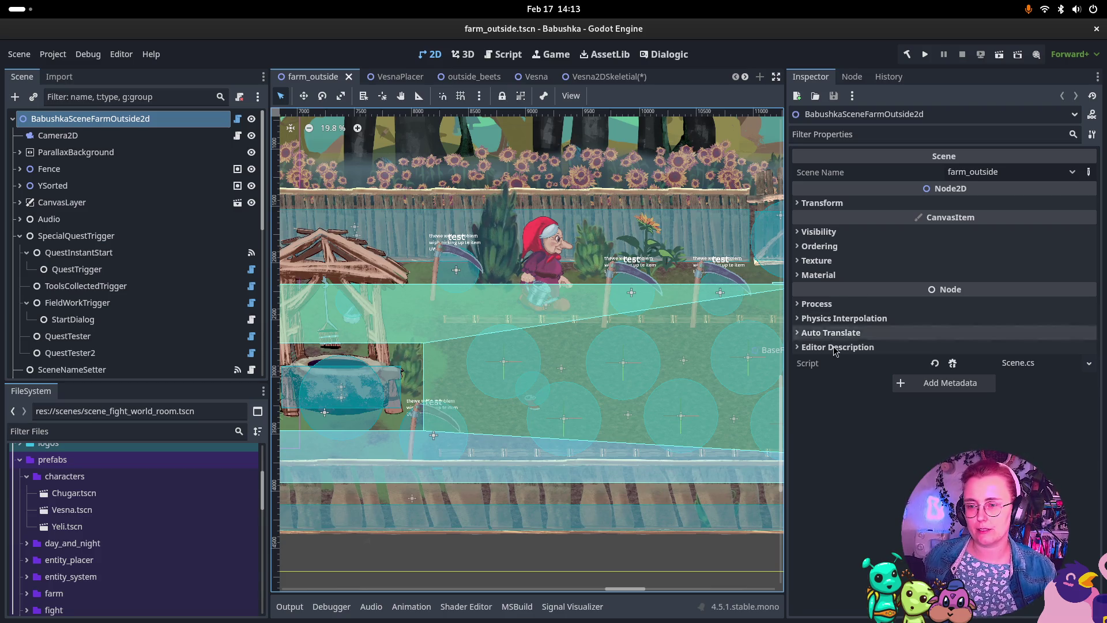
key(super)
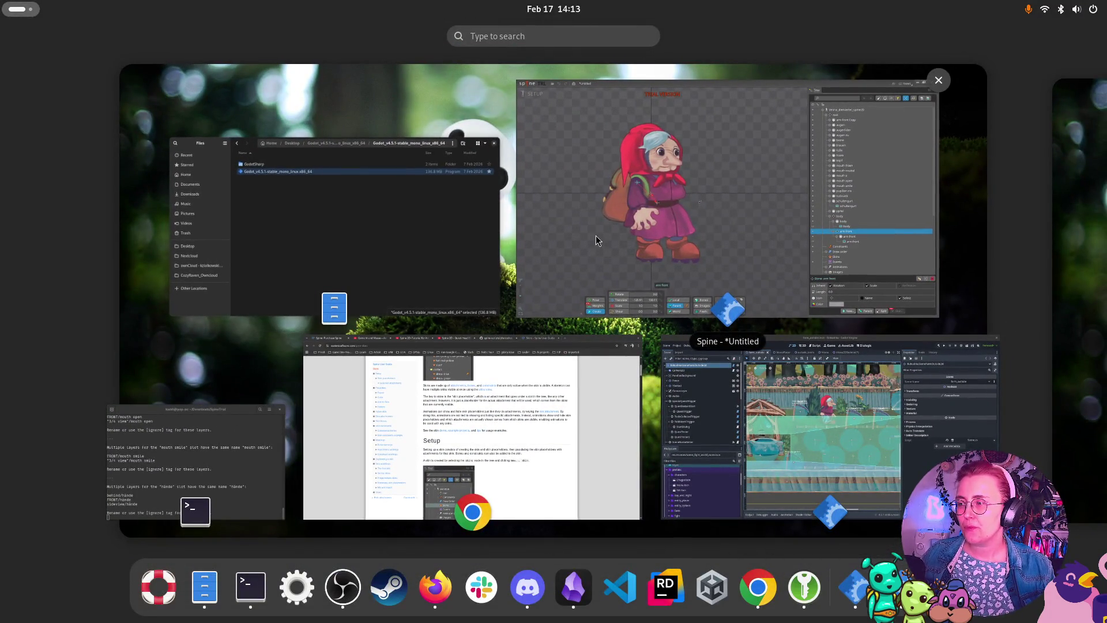
Glance at Spine, then bring Chrome forward on the 'Spine 2D-Tutorial für Anfänger' YouTube video.
click(565, 287)
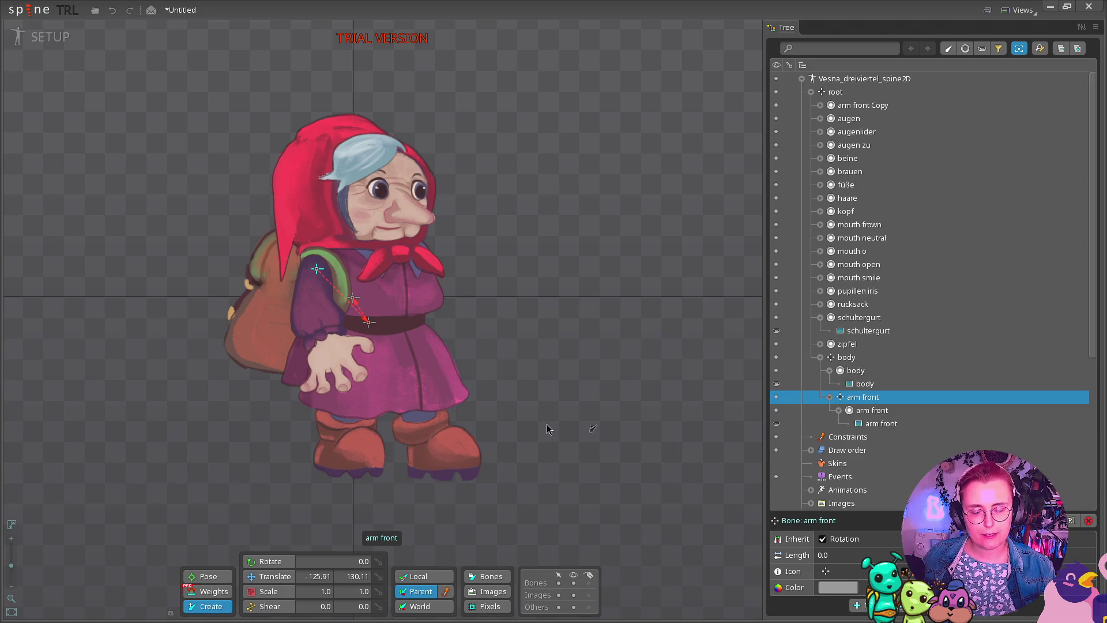
key(super)
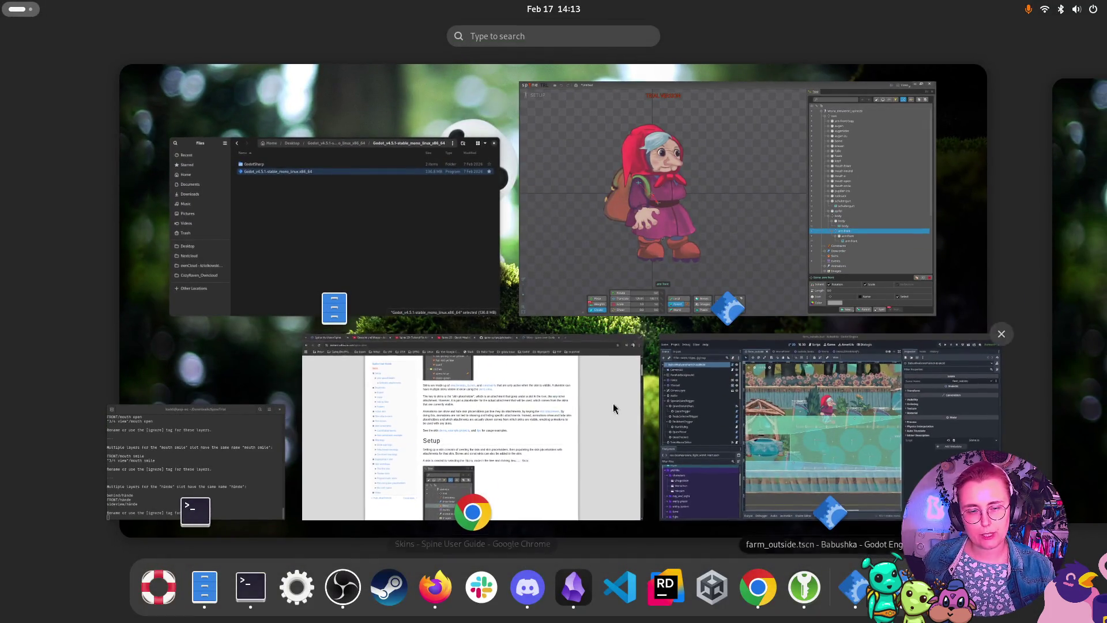
click(383, 395)
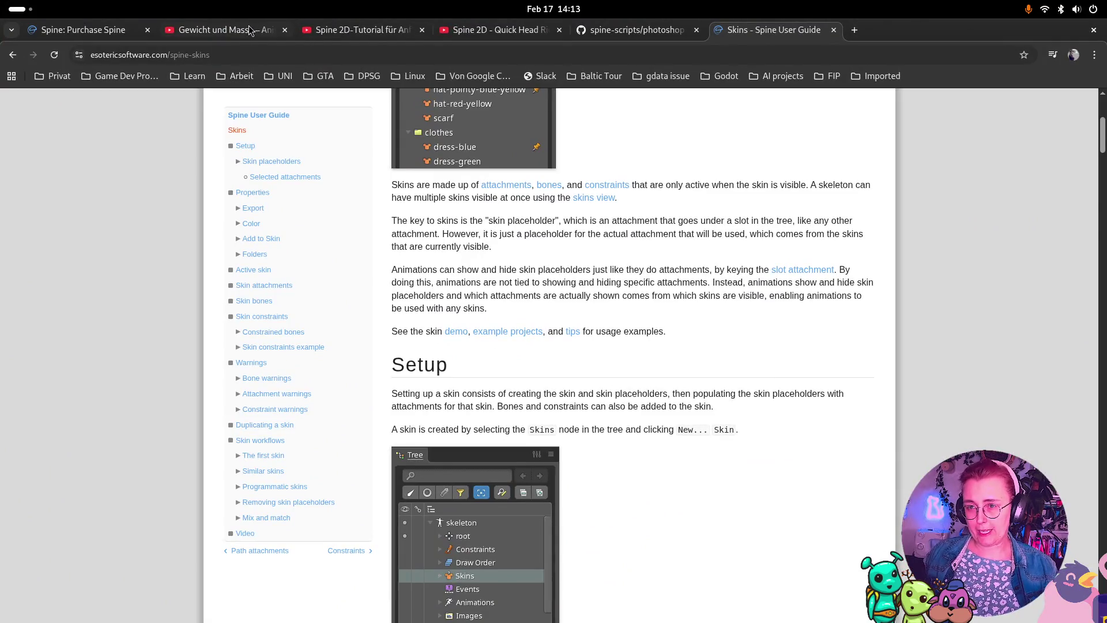
click(250, 31)
click(369, 32)
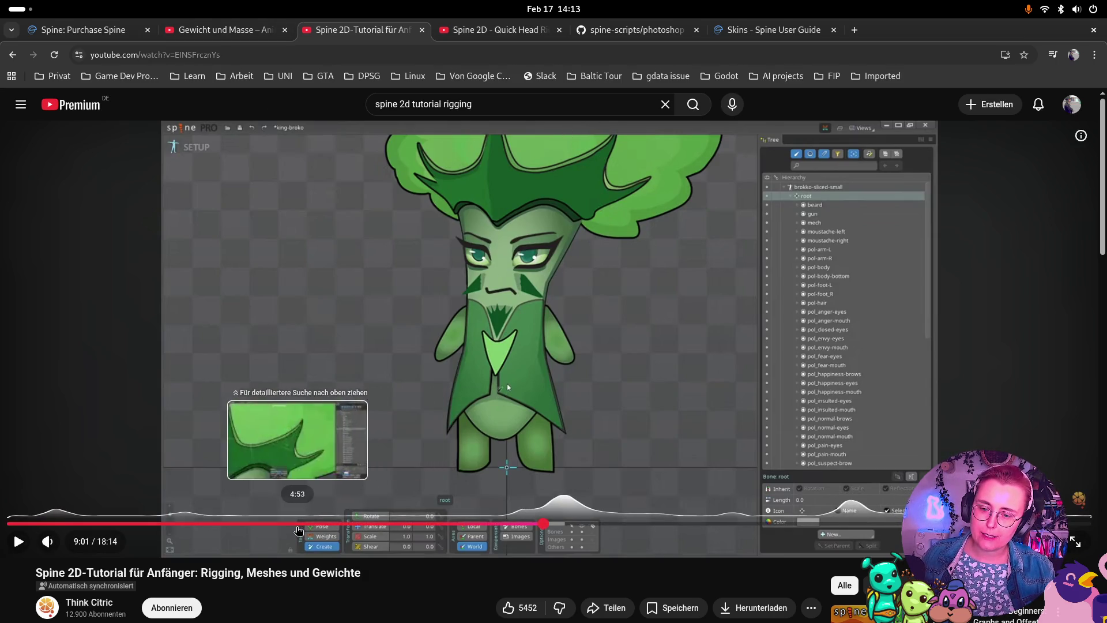
Rewind the Spine tutorial to 5:42 and open a new DuckDuckGo tab beside it.
drag(299, 527, 345, 524)
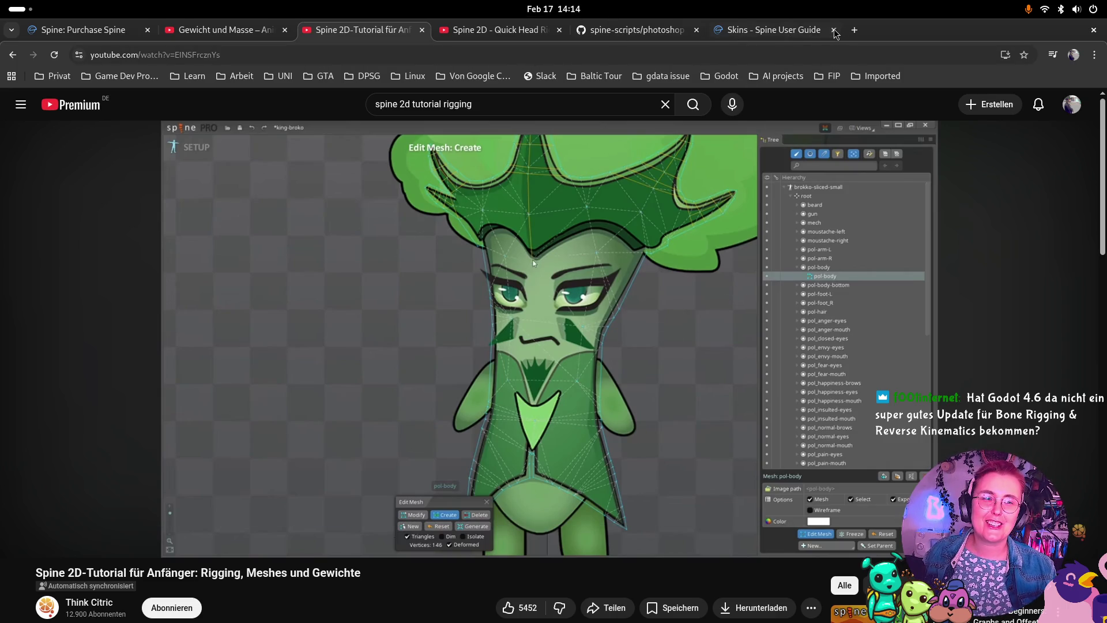
click(852, 31)
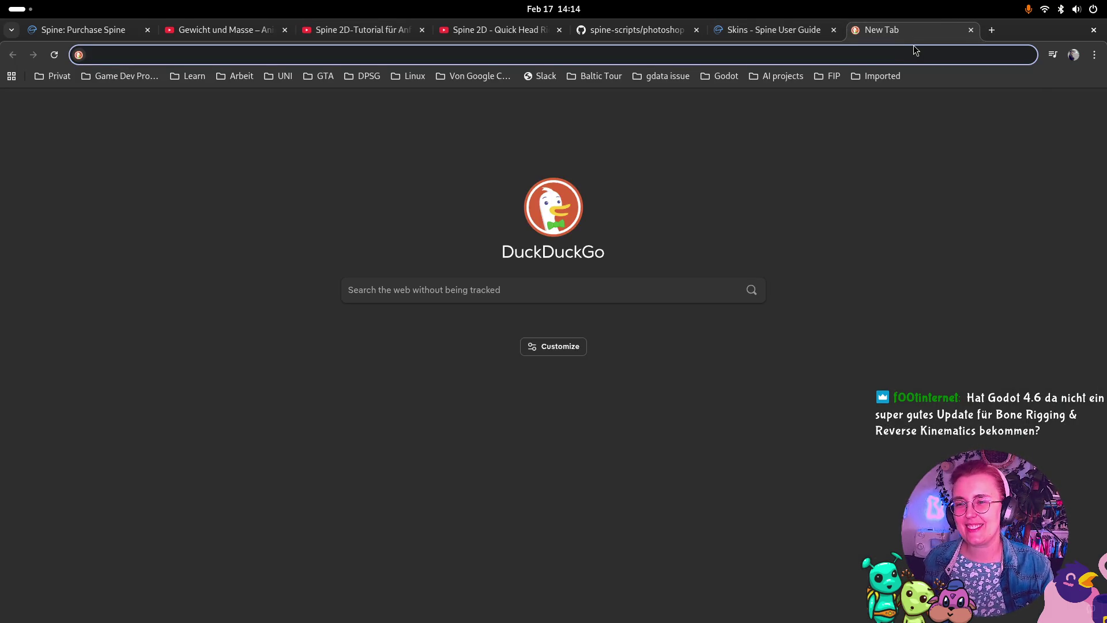
Search the web for 'Godot 4.6' and open the Godot 4.6 stable download page.
text(G)
key(BackSpace)
text(odot)
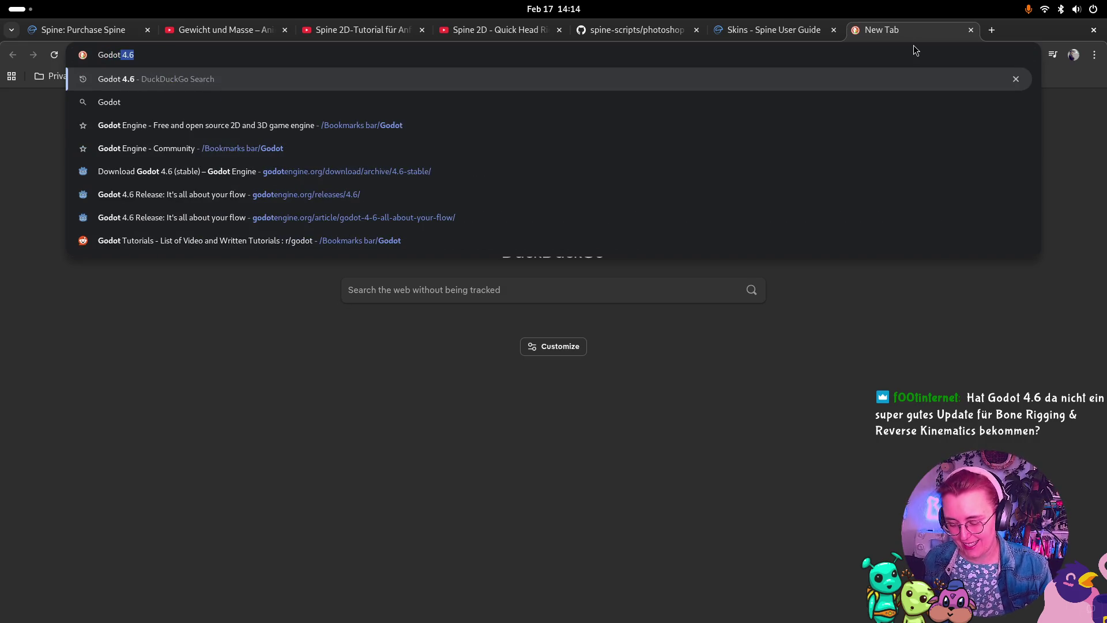
text( 4.6)
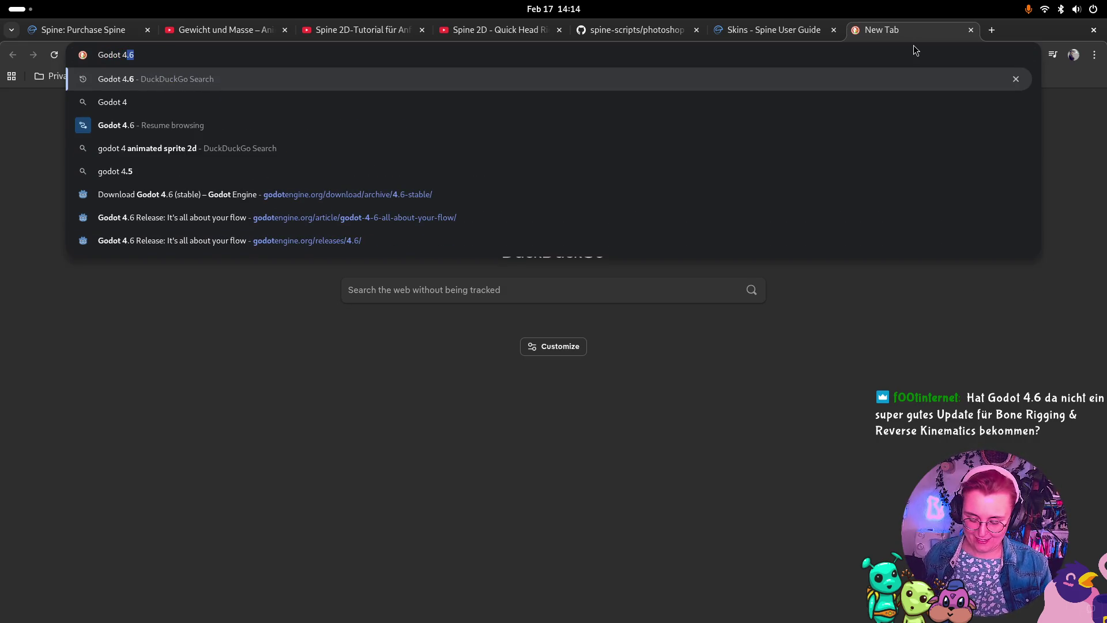
key(Return)
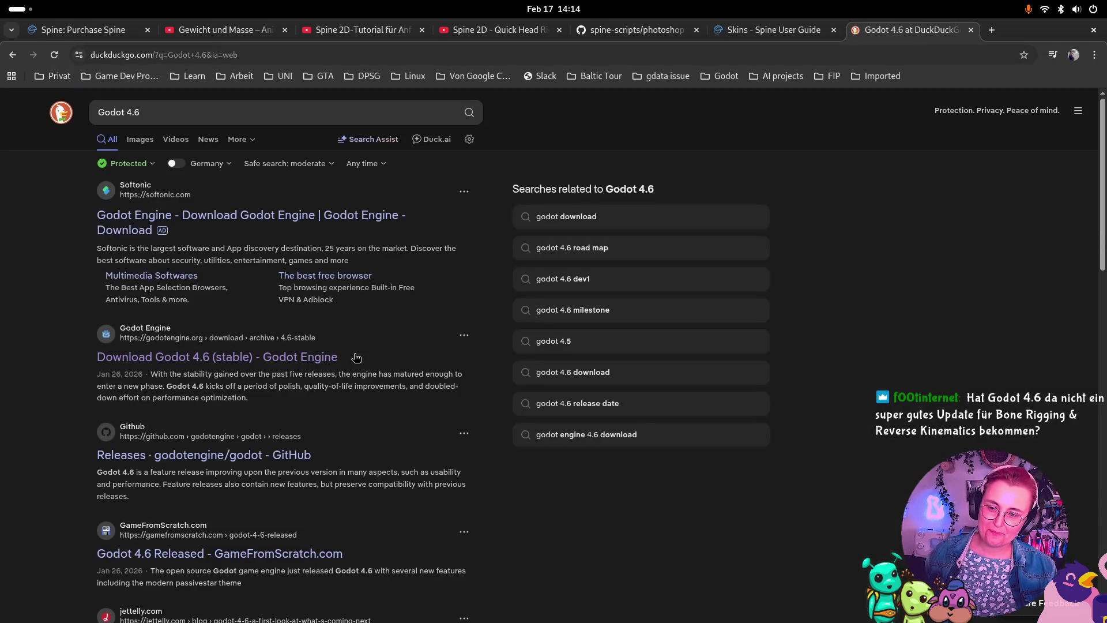
click(266, 358)
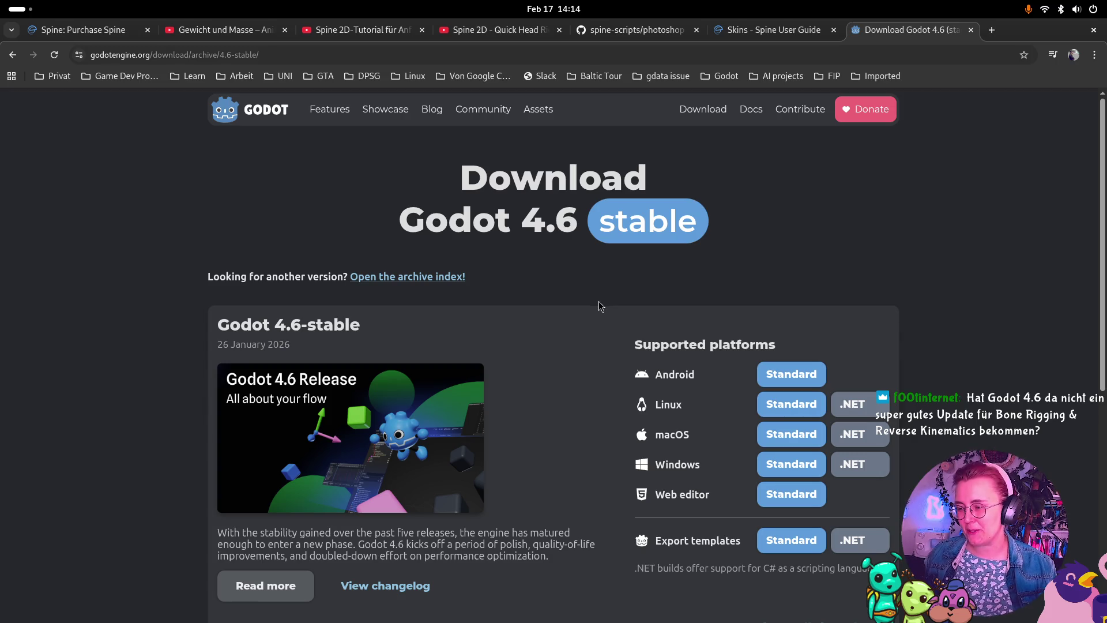
Read the Godot 4.6 release notes at the new IK framework section, then return to Spine.
scroll(987, 301, down, 5)
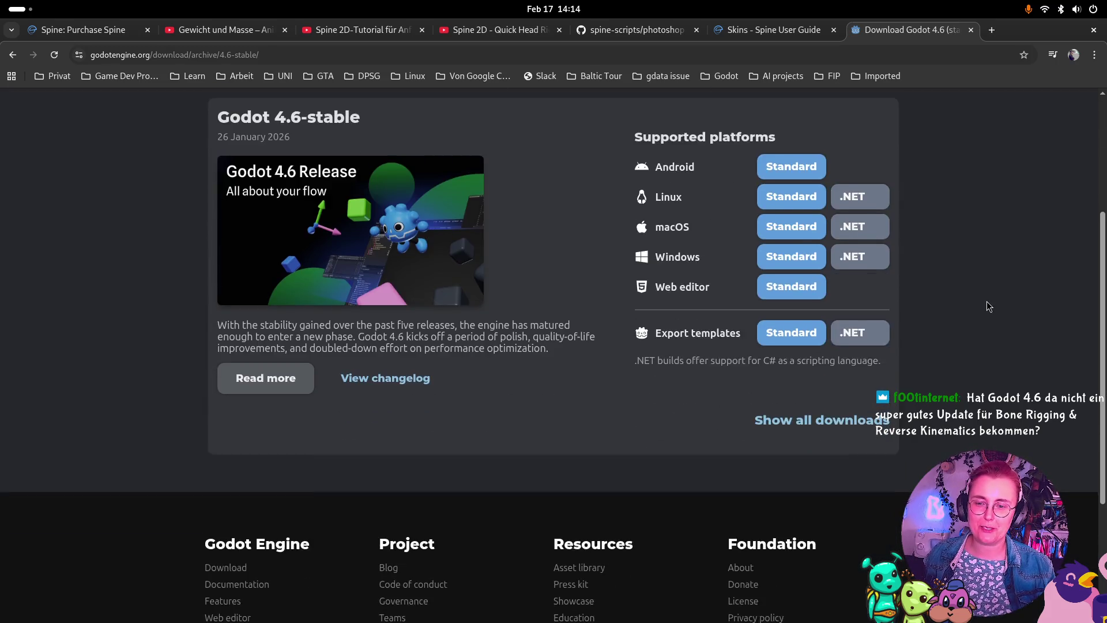
scroll(634, 450, up, 5)
click(258, 587)
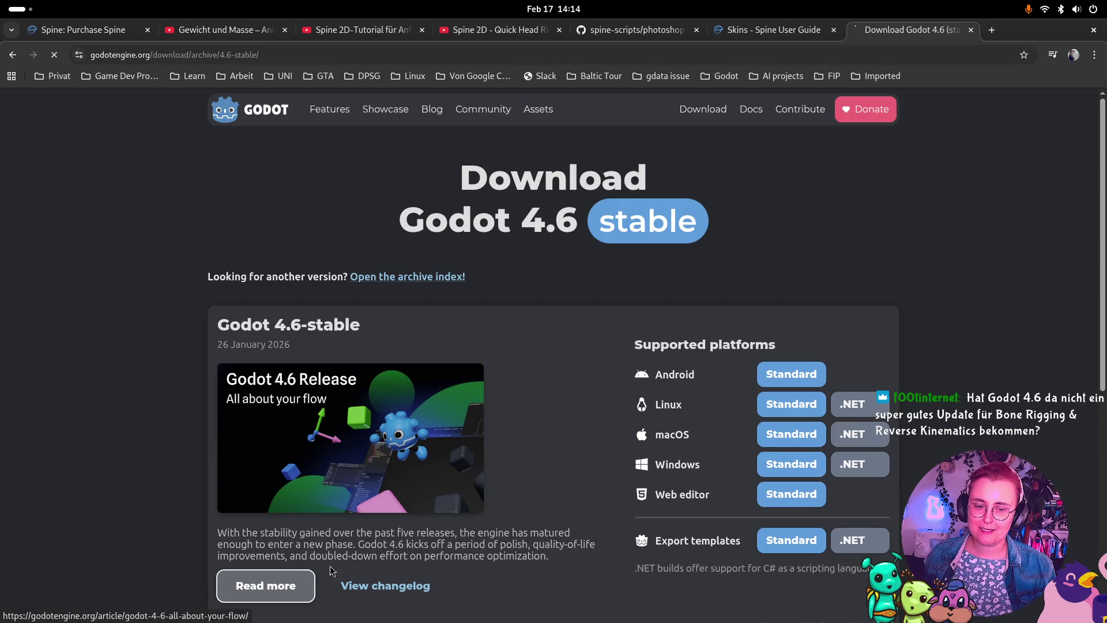
scroll(822, 398, down, 15)
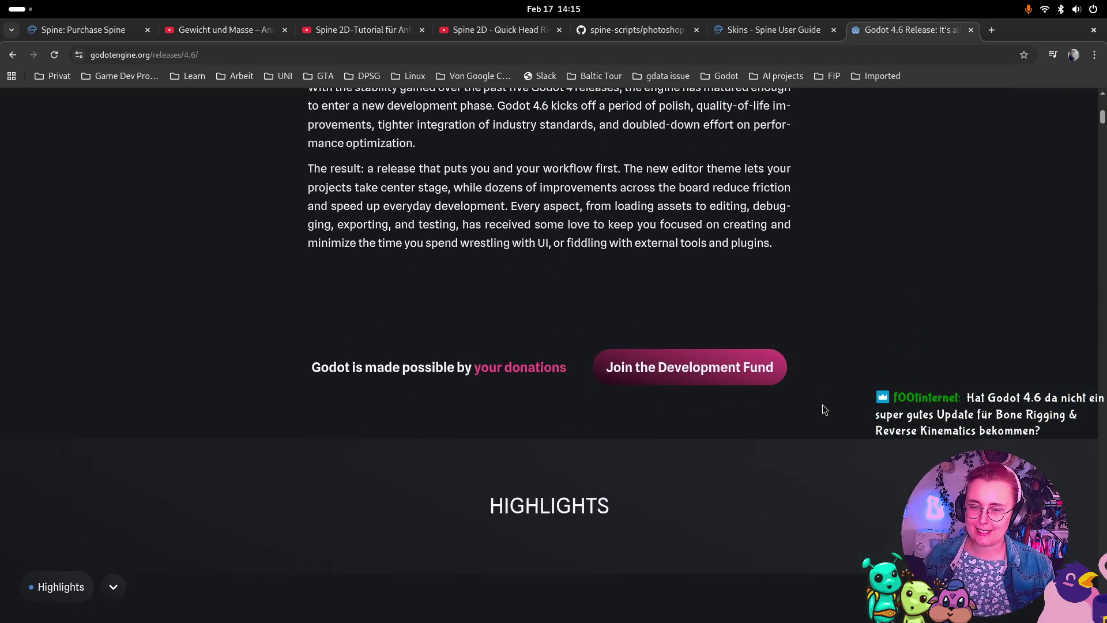
scroll(811, 378, down, 15)
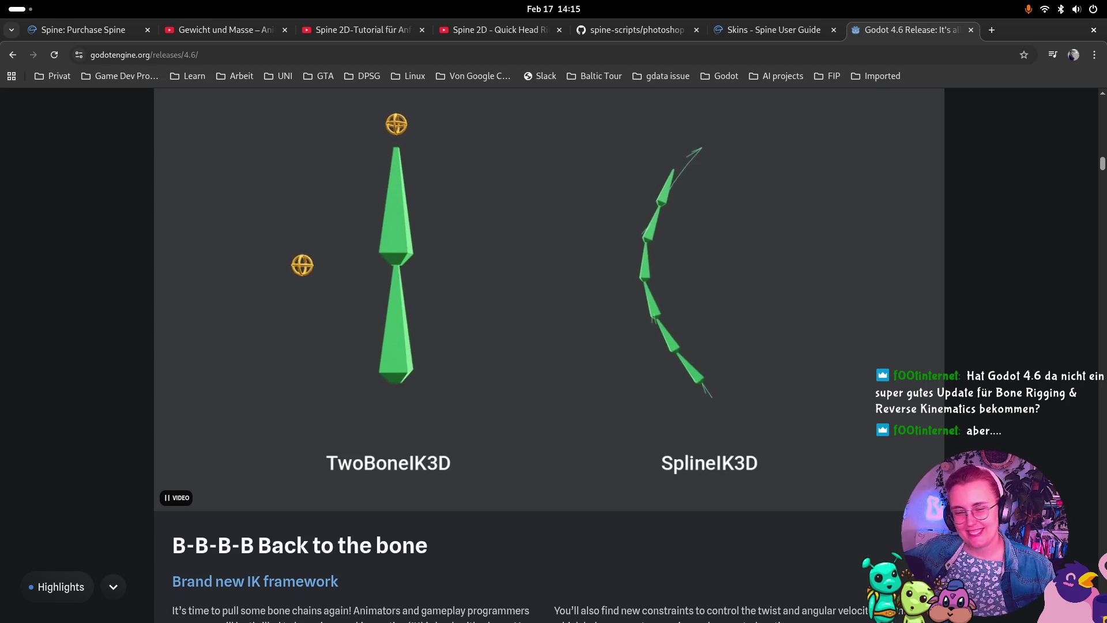
scroll(724, 545, down, 2)
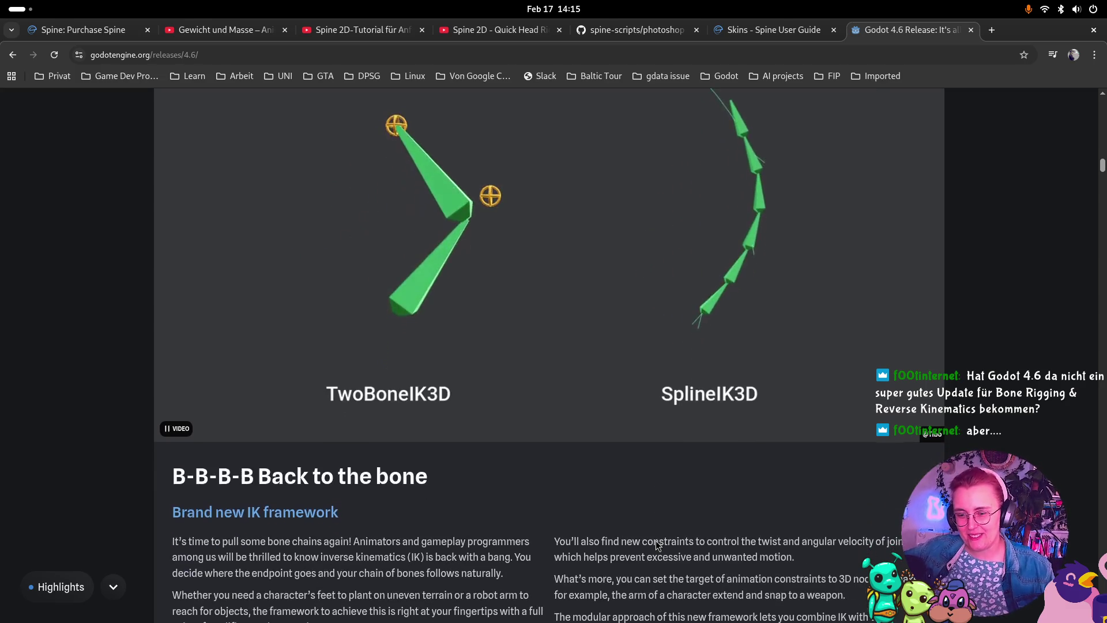
scroll(714, 465, up, 3)
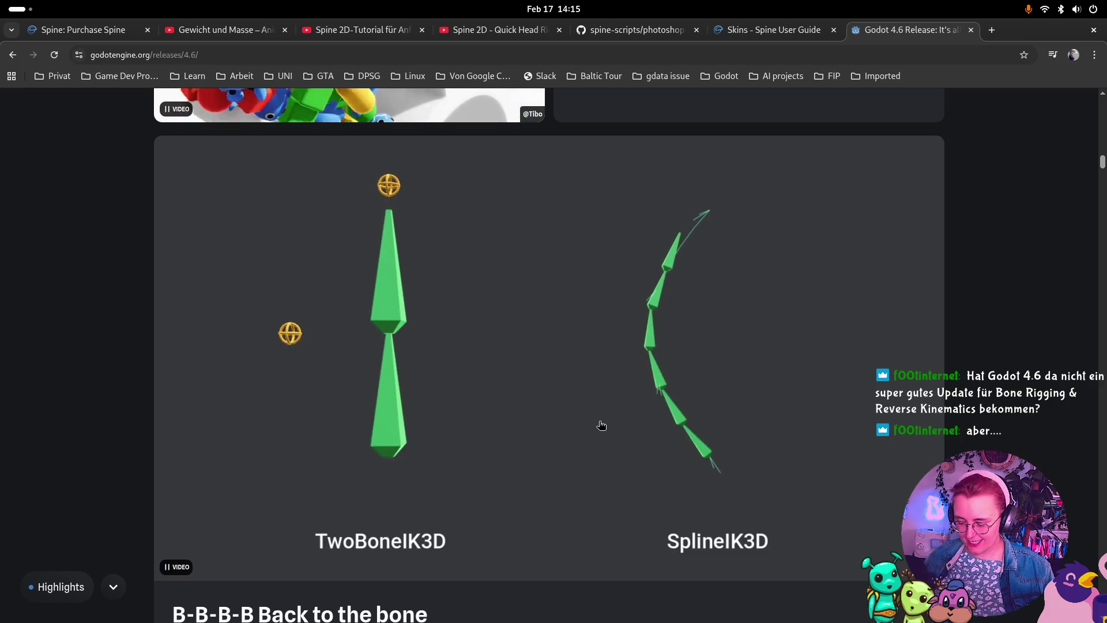
key(super)
click(772, 164)
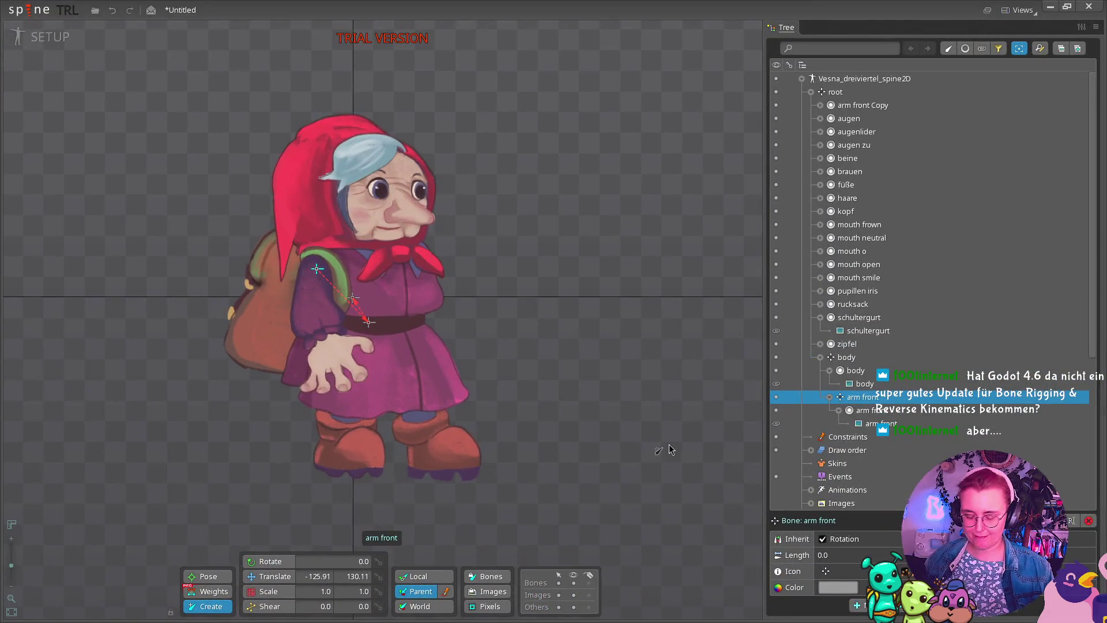
Bring Godot forward and switch to the Vesna2DSkeletal scene with the grandmother's bone rig.
key(super)
click(846, 389)
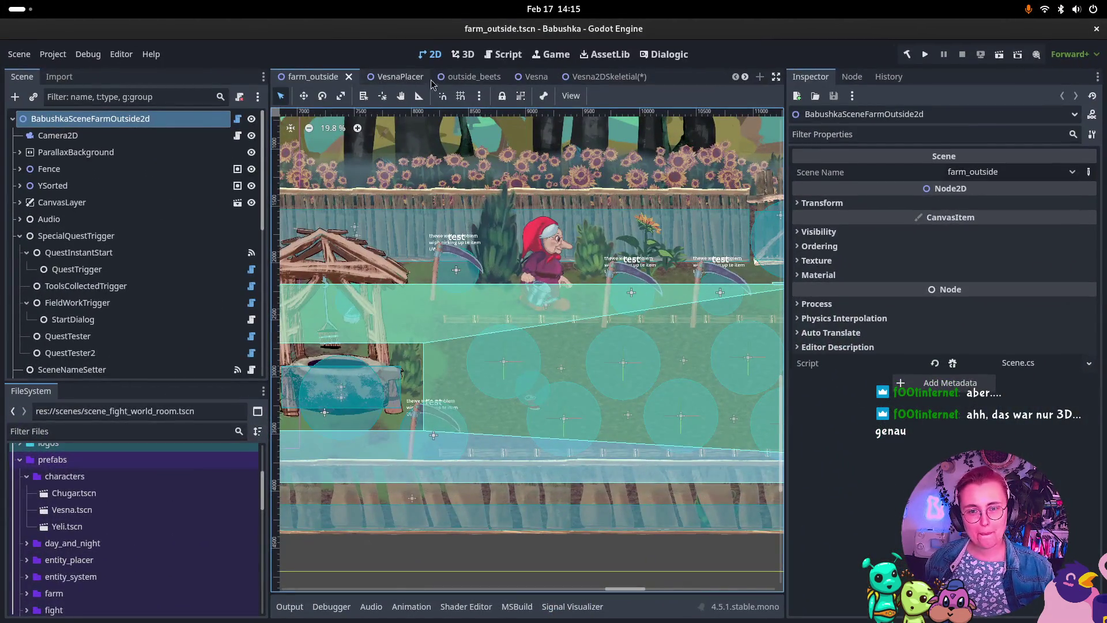
click(608, 79)
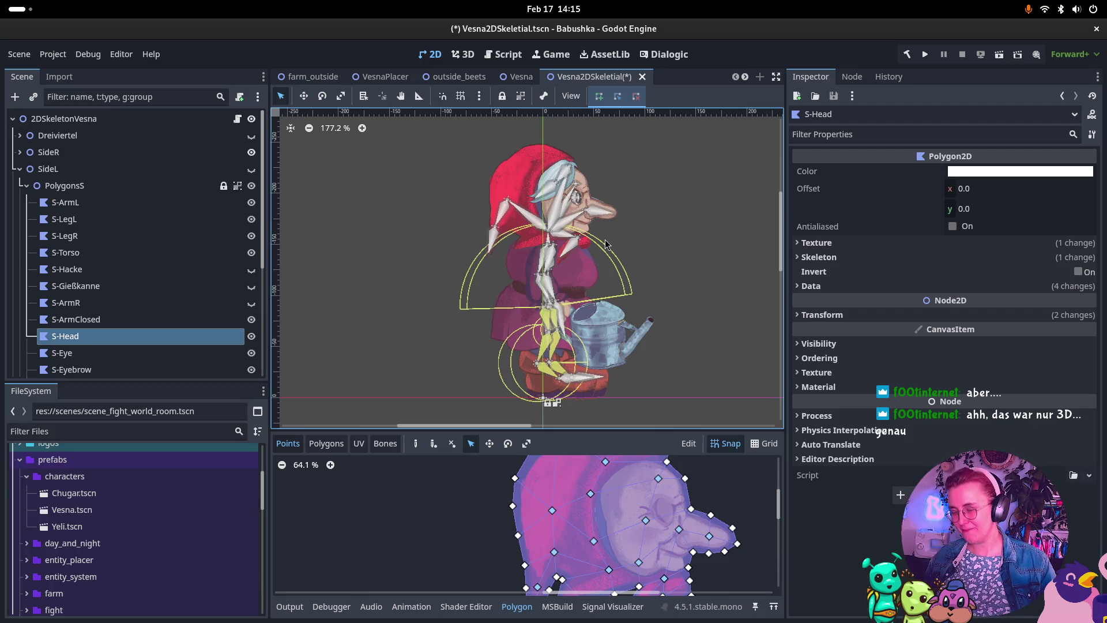
key(super)
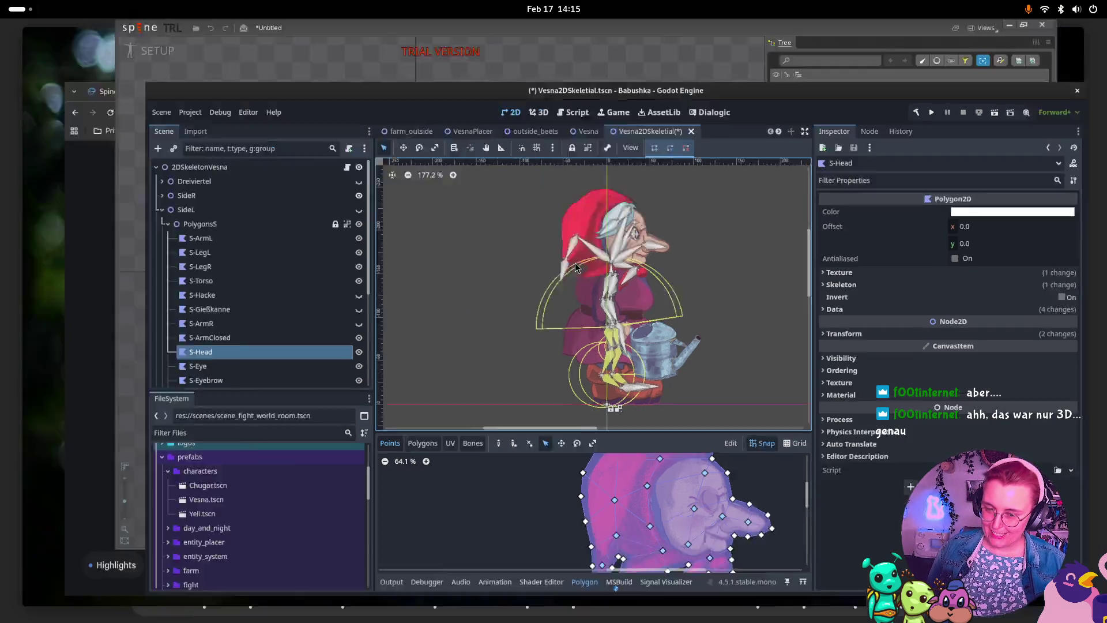
Return to Chrome on the Godot 4.6 TwoBoneIK3D and SplineIK3D demo video.
click(531, 448)
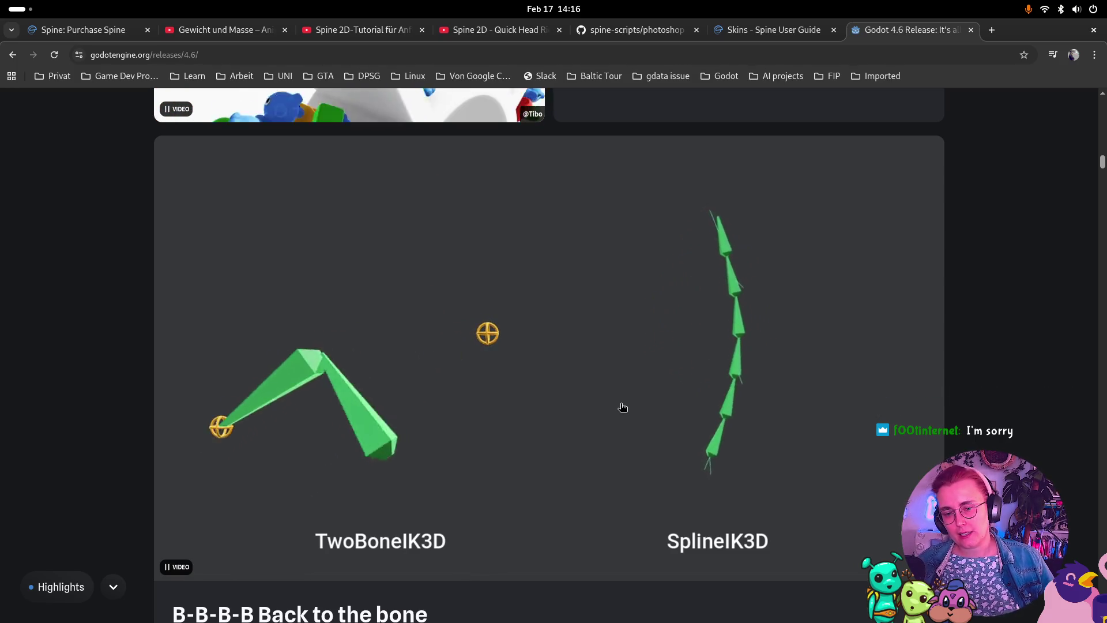
Read the IK framework text below the demo video, then return to the window overview.
scroll(669, 374, down, 3)
scroll(669, 375, down, 3)
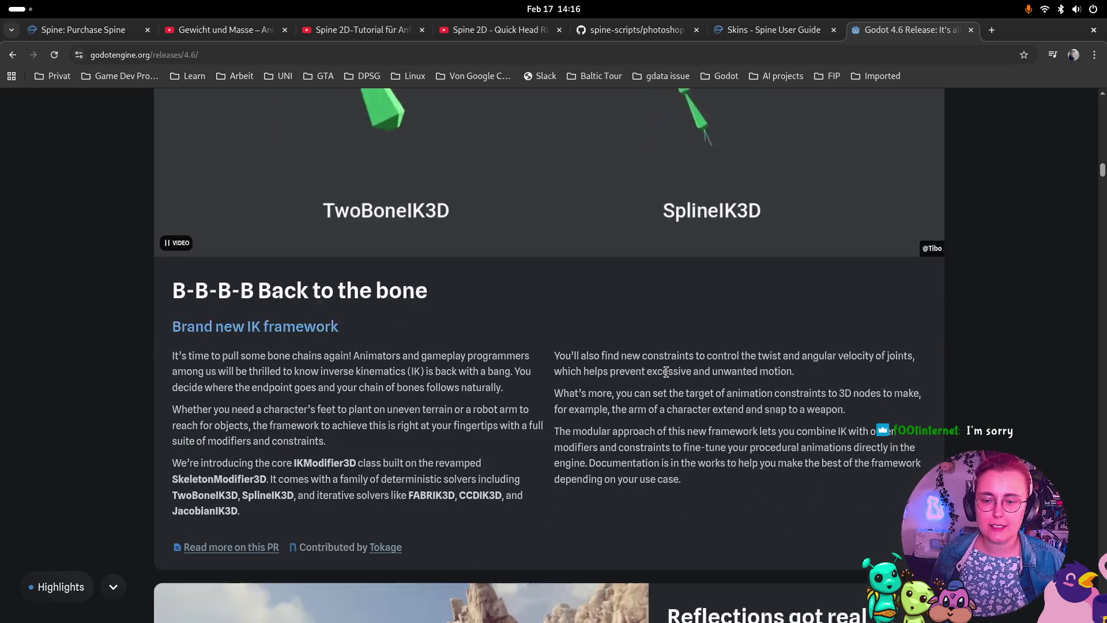
scroll(626, 381, up, 6)
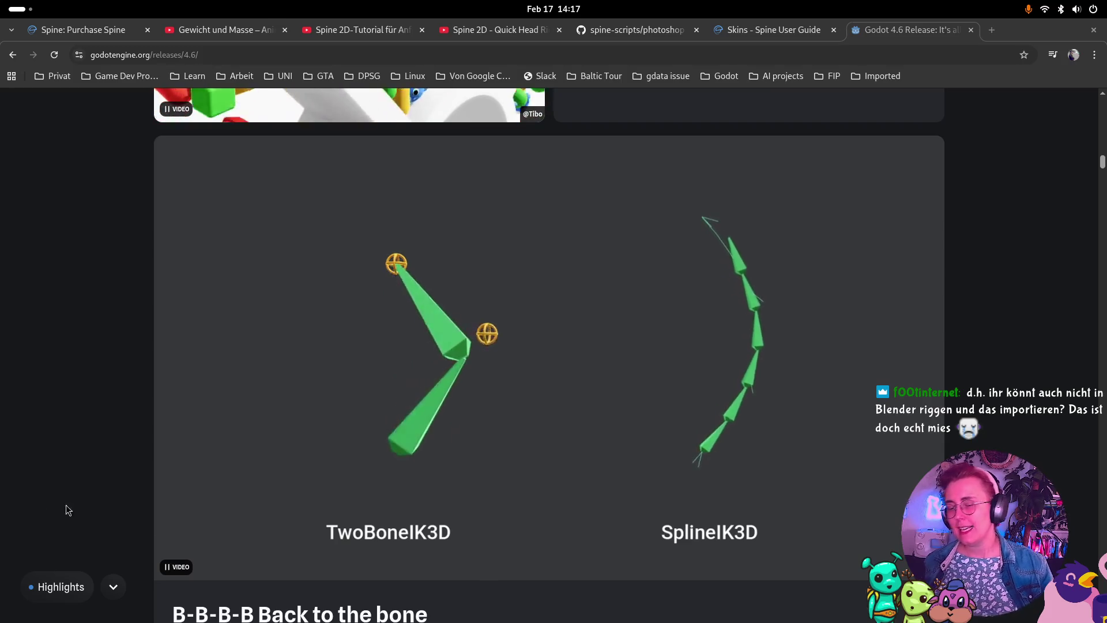
key(super)
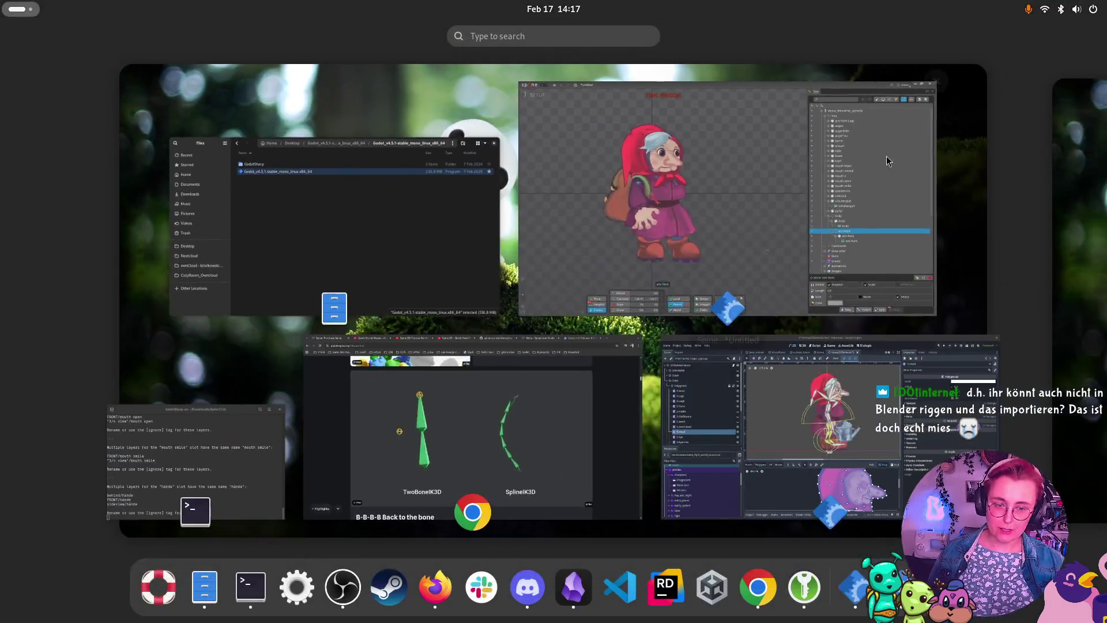
In Godot, open the Vesna scene and show the 'side walking wateringcan' Animated Sprites frames.
click(767, 438)
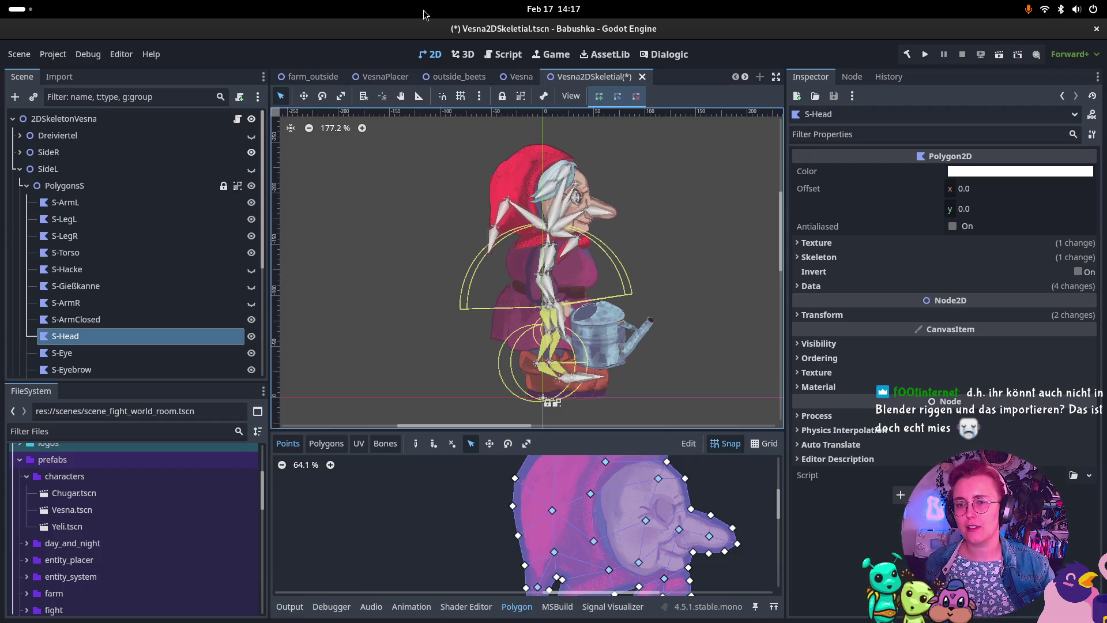
mouse_move(534, 98)
click(525, 78)
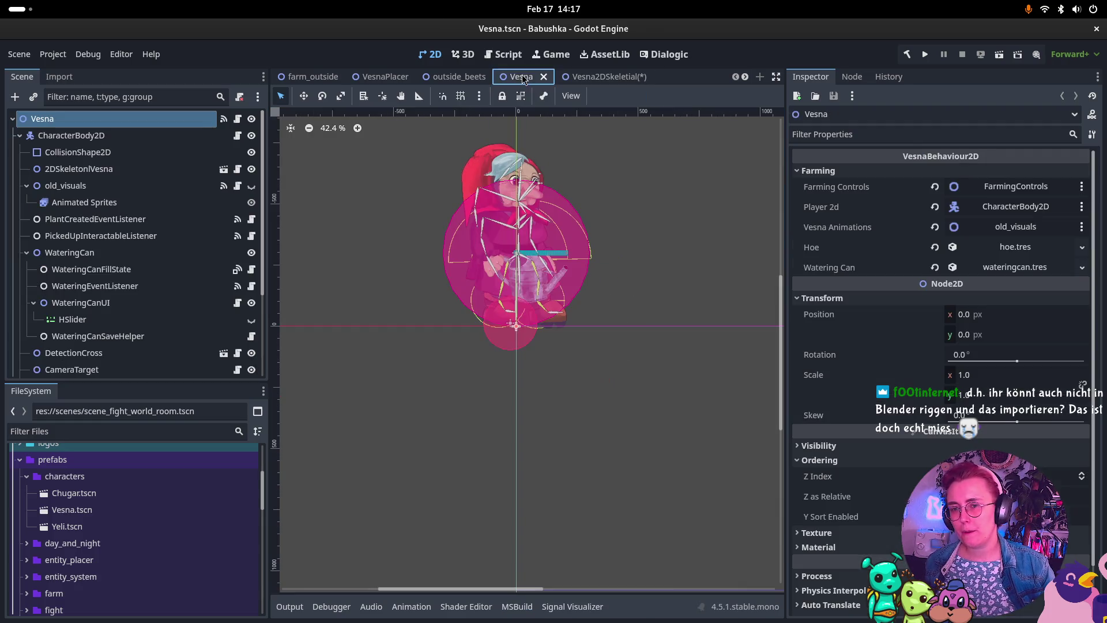
click(133, 206)
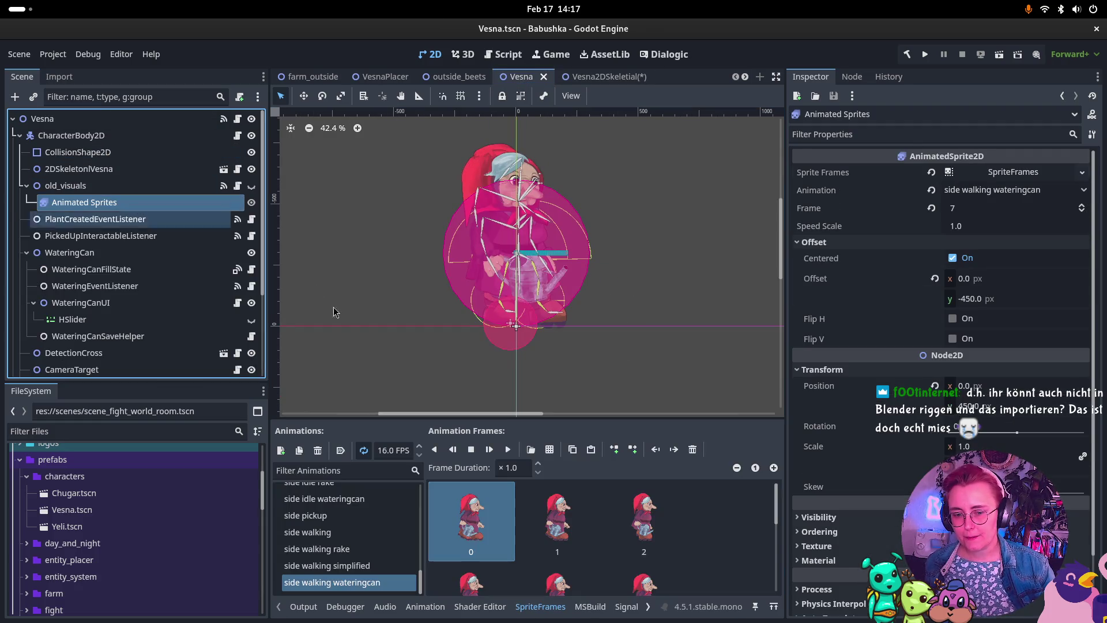
Browse the 11 wateringcan walking frames, select frame 10, then switch to farm_outside.
scroll(679, 526, down, 2)
scroll(712, 522, down, 3)
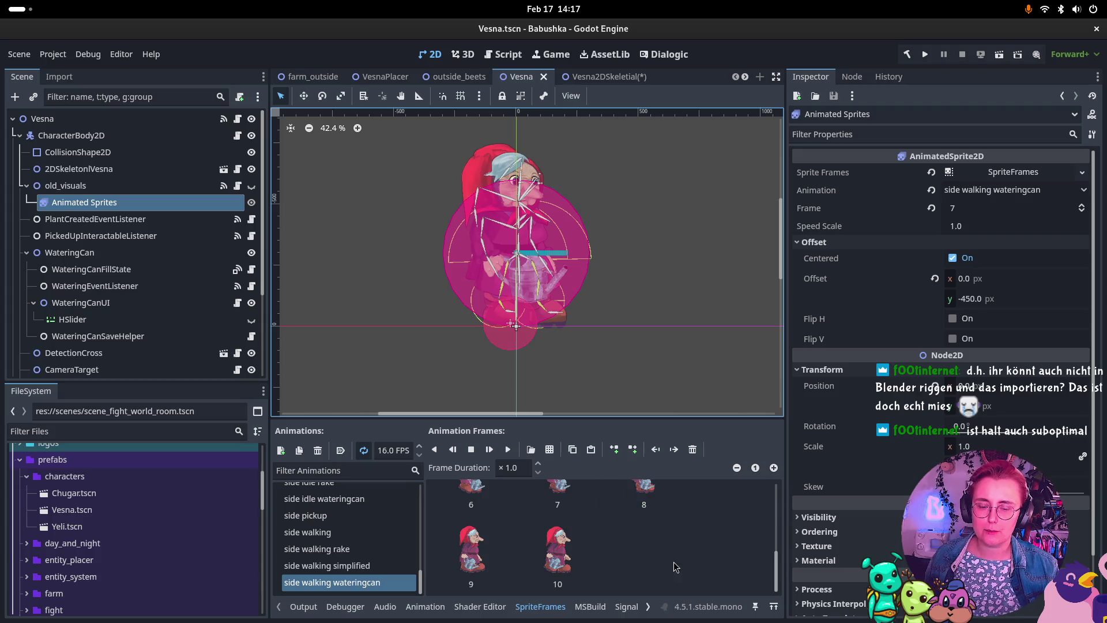
click(552, 547)
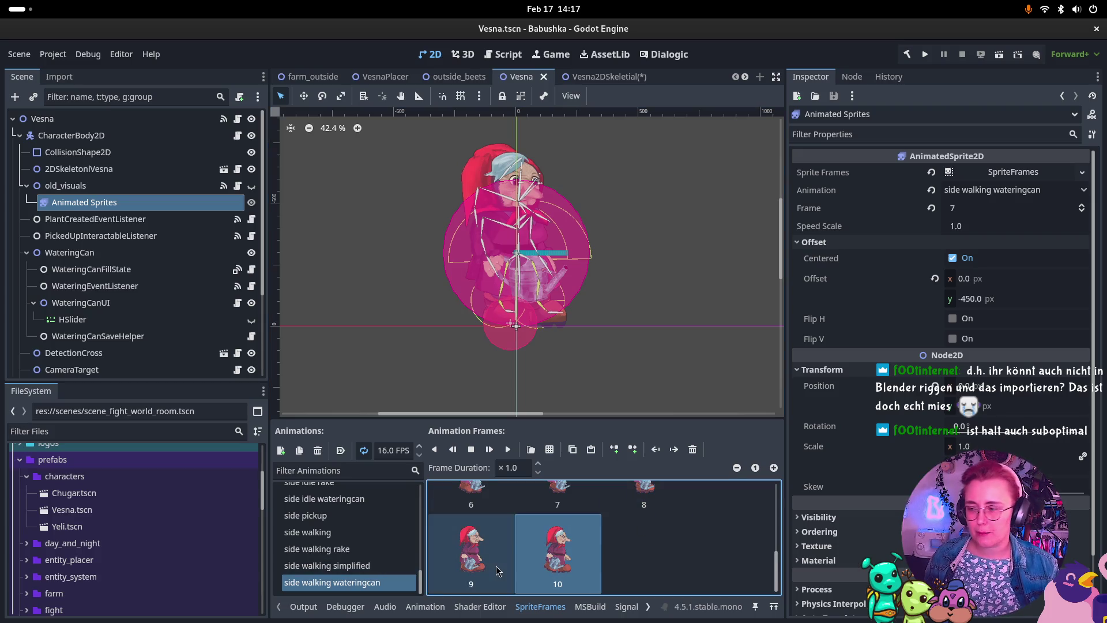
click(290, 77)
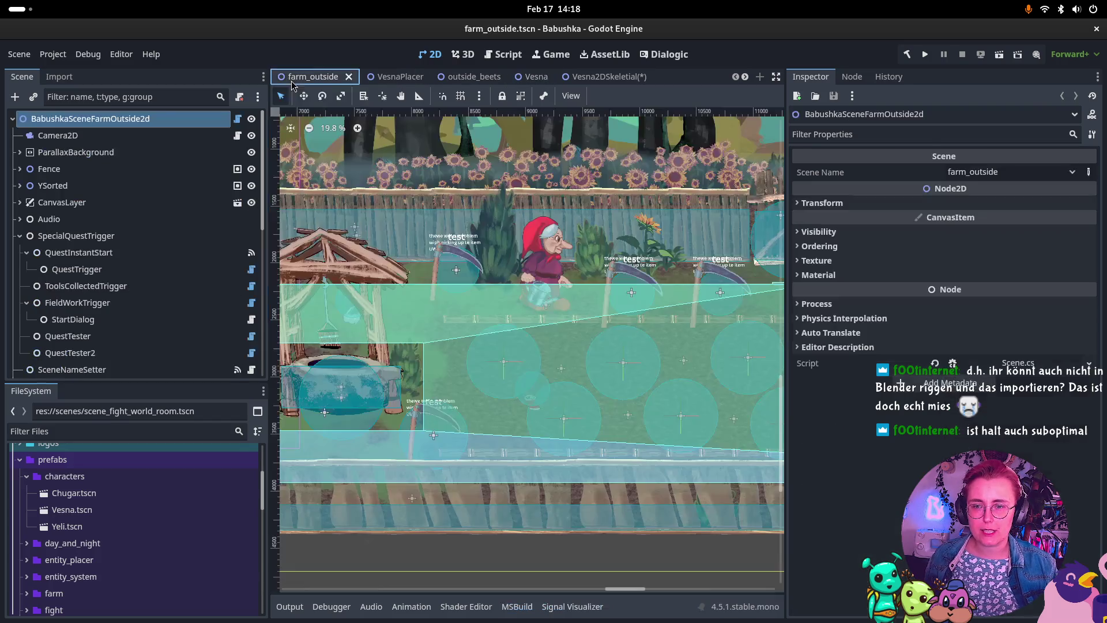
Briefly test-run the farm game, close it, and switch to the Vesna2DSkeletal scene.
click(998, 55)
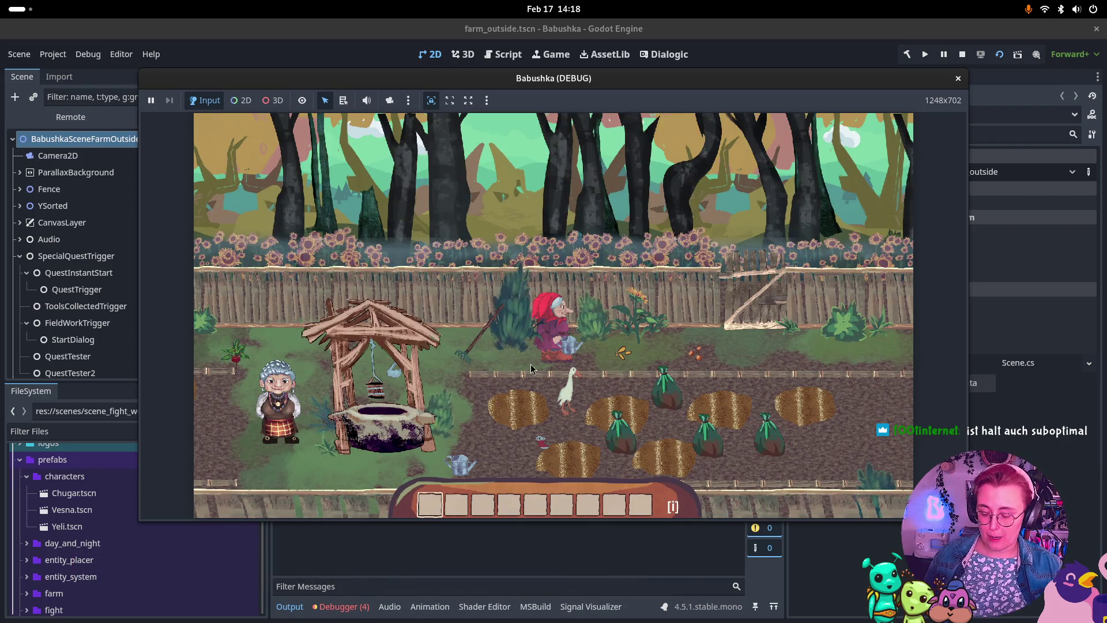
click(958, 79)
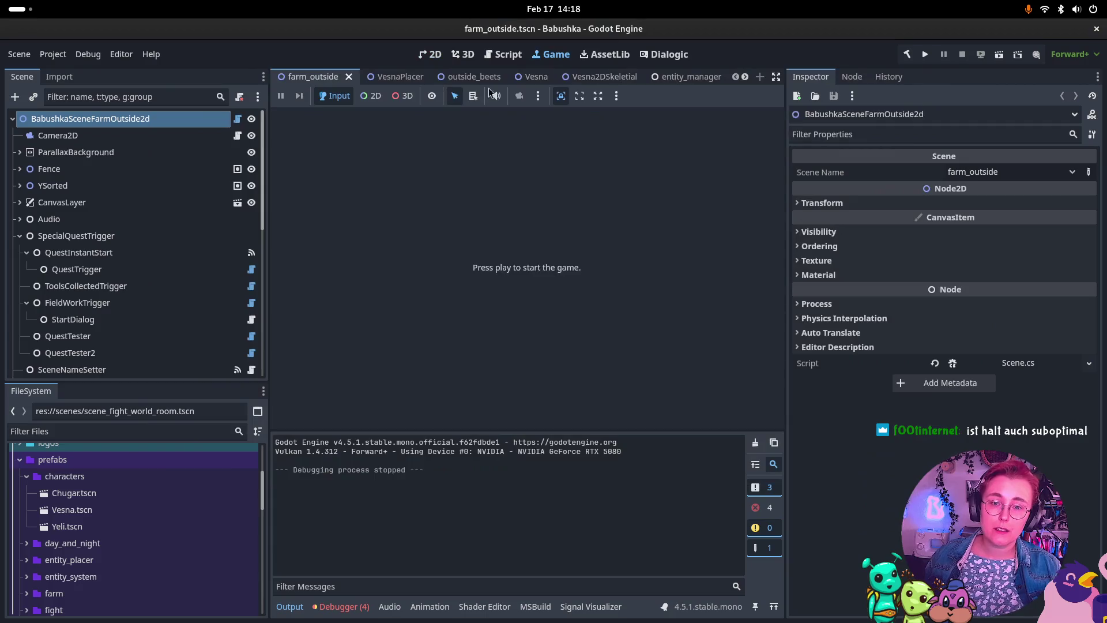
click(582, 75)
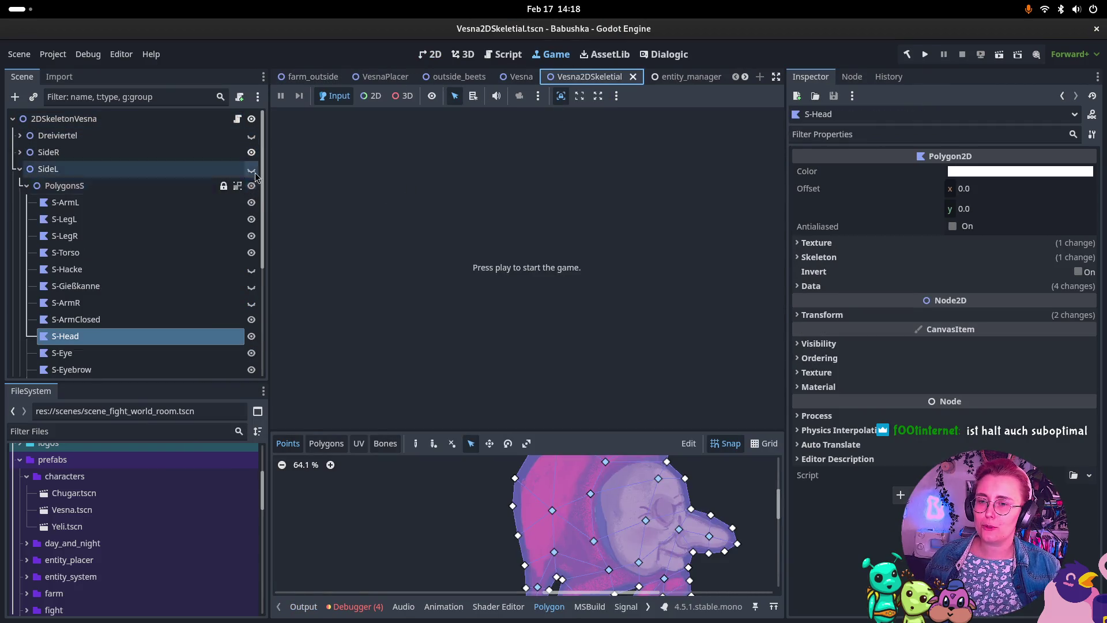
Show the Dreiviertel rig, hide SideR, save the skeleton scene, and open farm_outside in 2D.
click(19, 168)
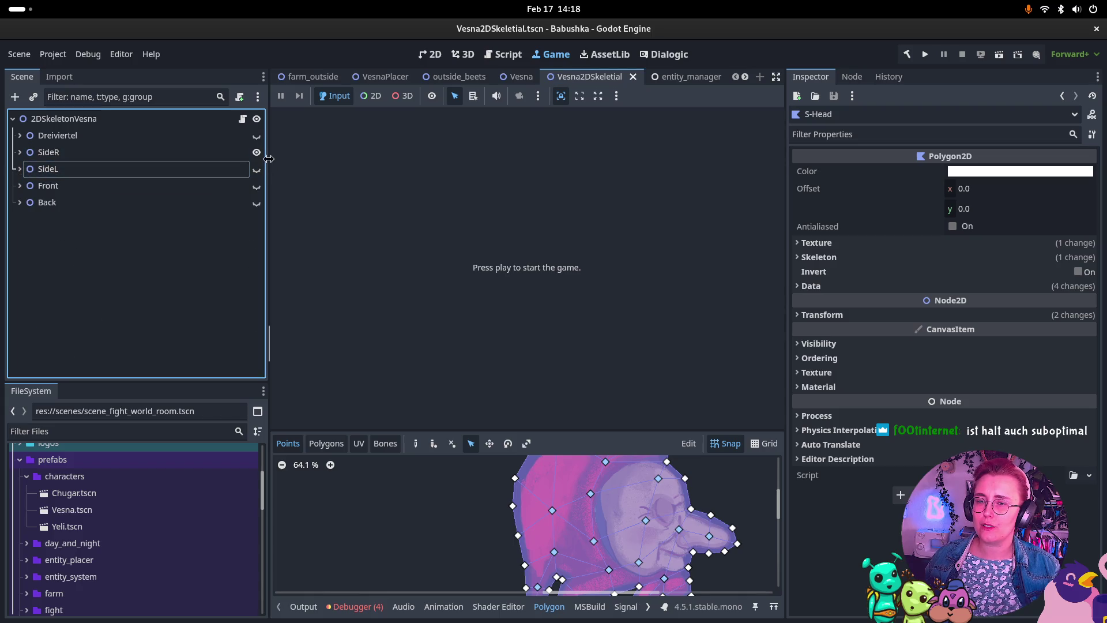
click(257, 152)
click(257, 135)
key(ctrl+s)
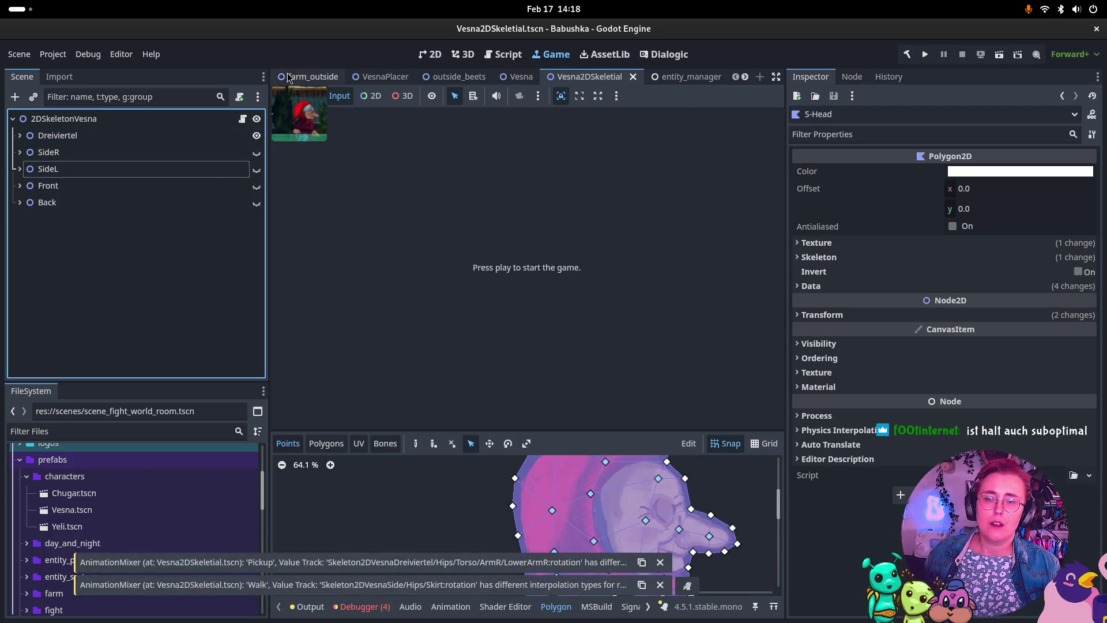
click(324, 77)
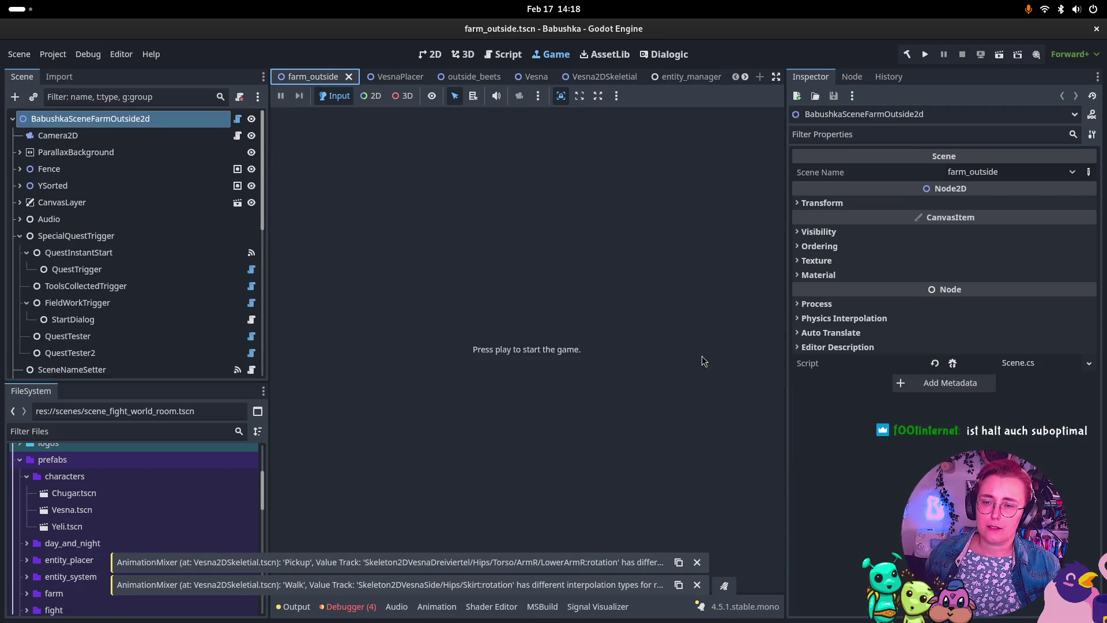
click(430, 54)
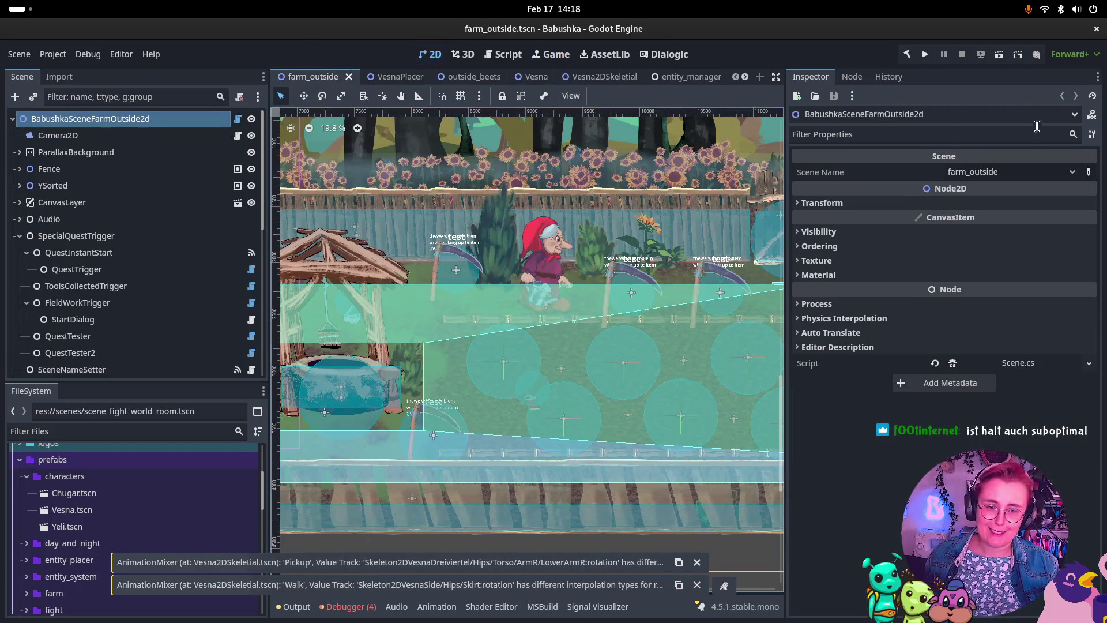
Run the game, walk the grandmother back and forth with A/D, then stop it.
click(999, 54)
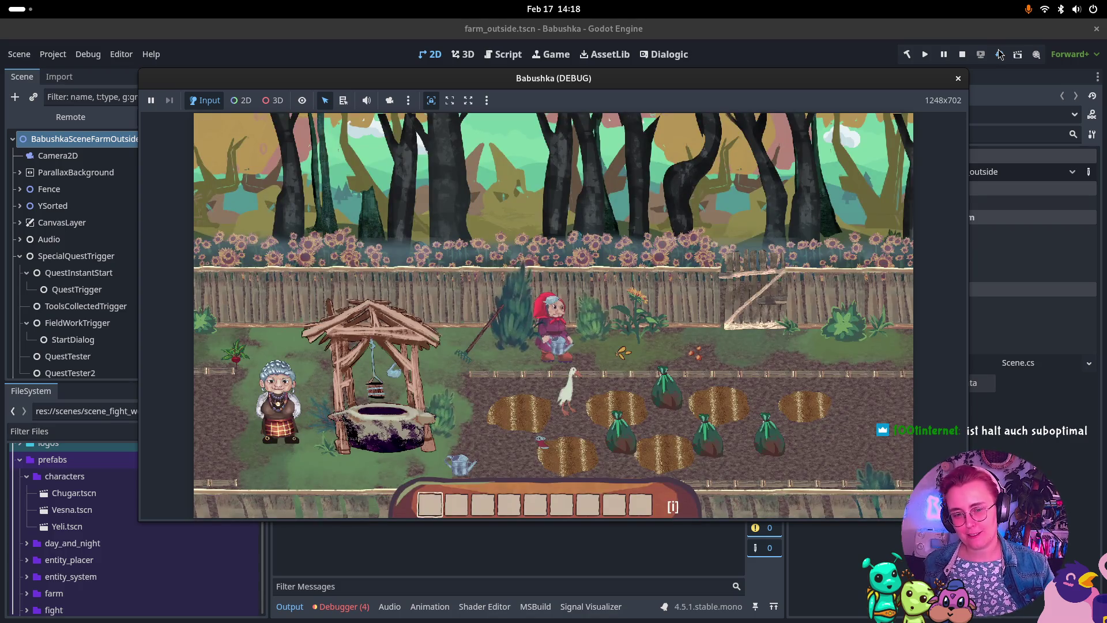
key(d)
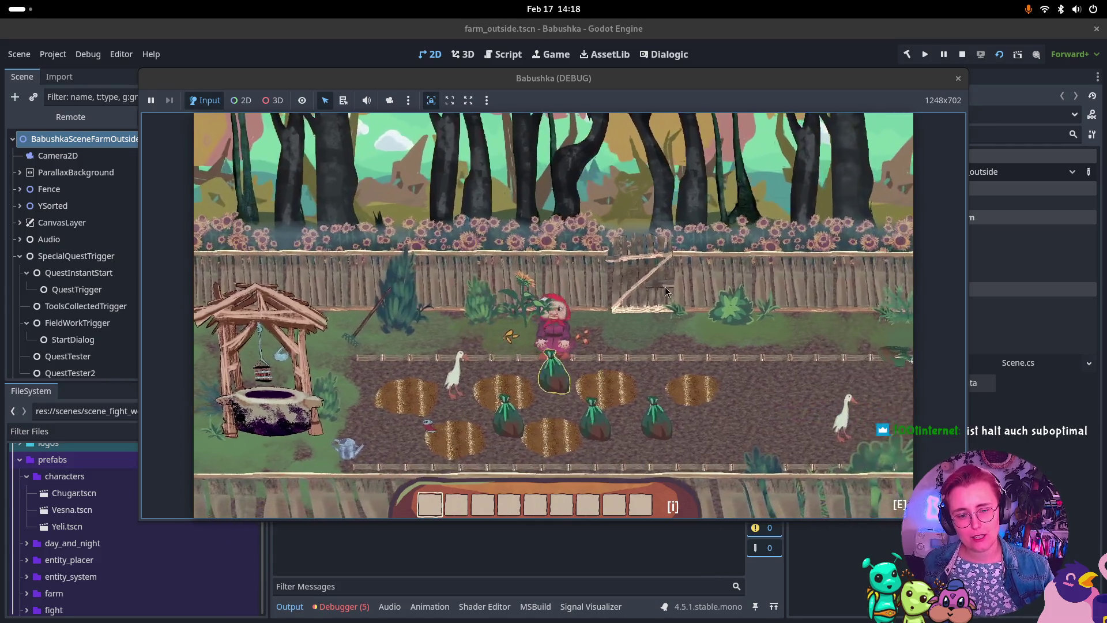
key(d)
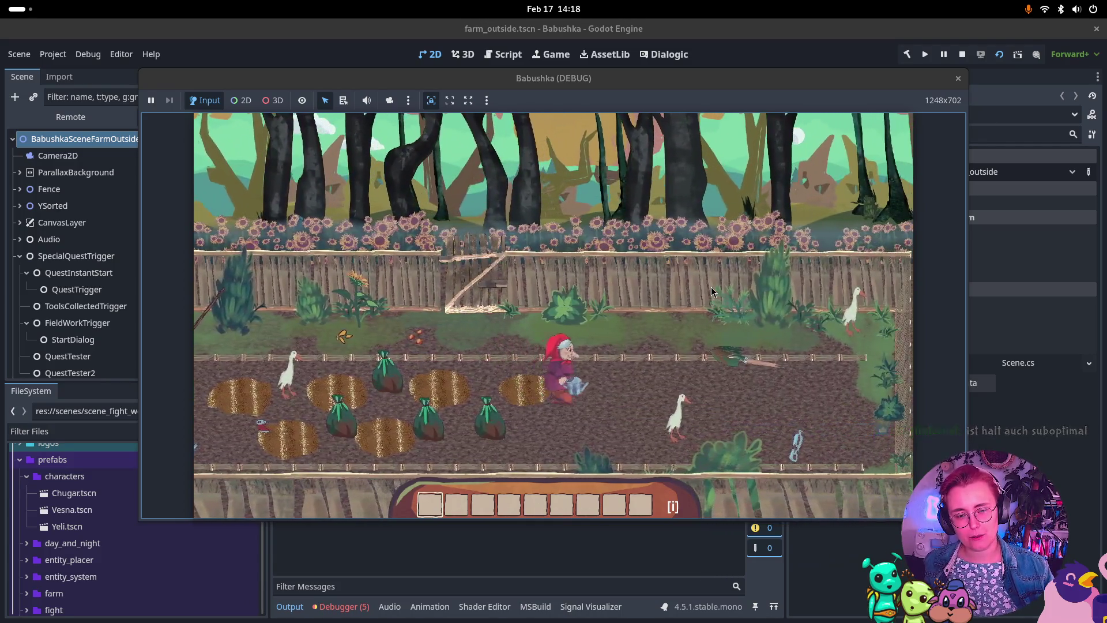
key(d)
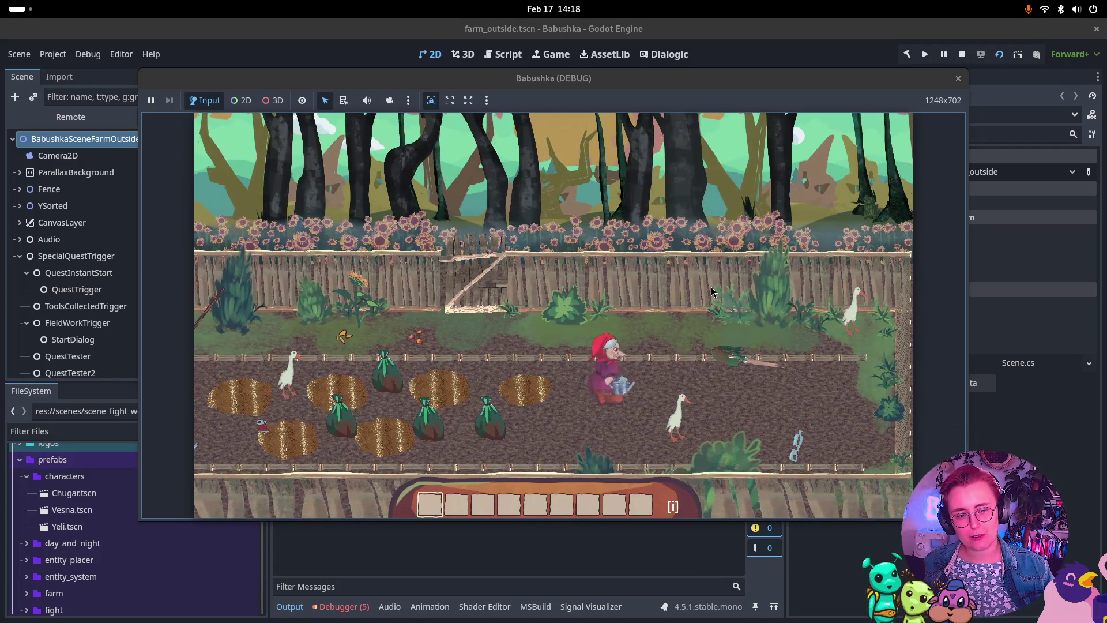
key(a)
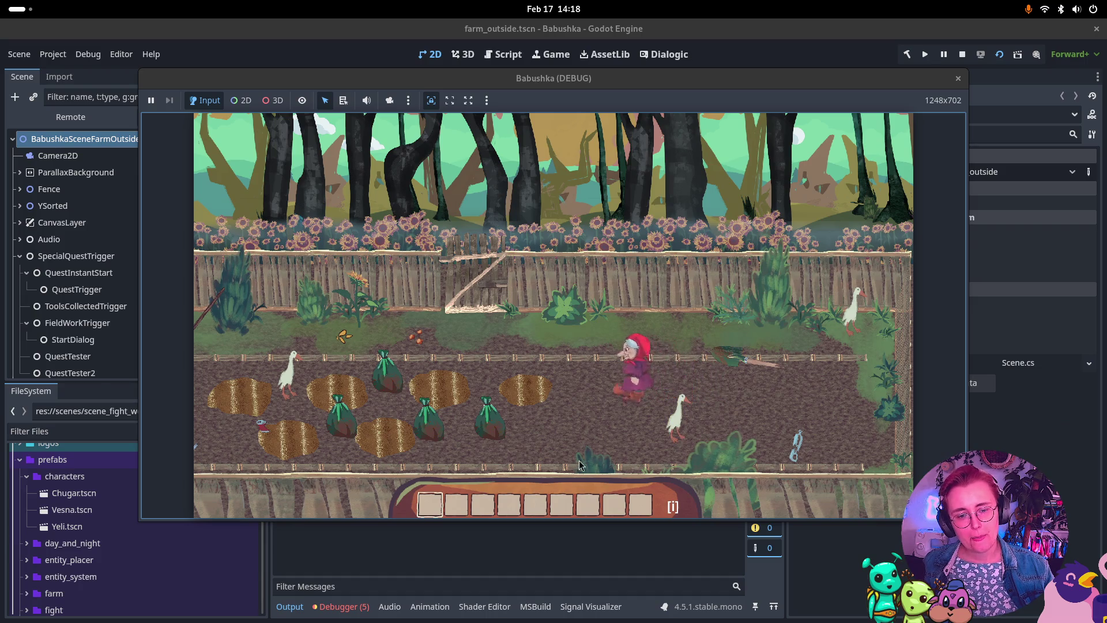
key(a)
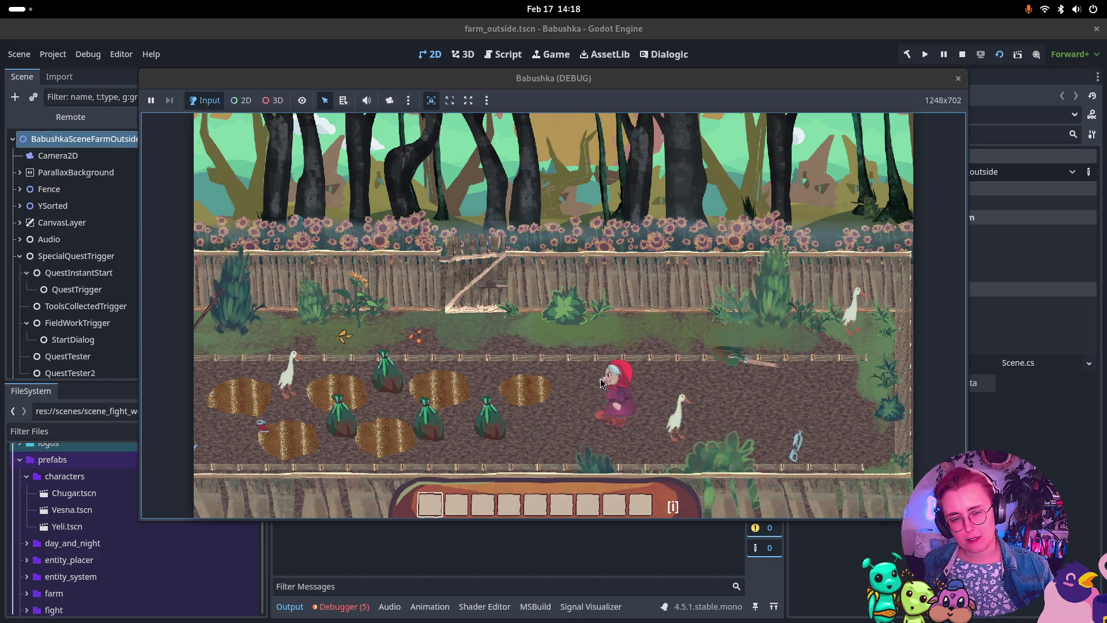
key(d)
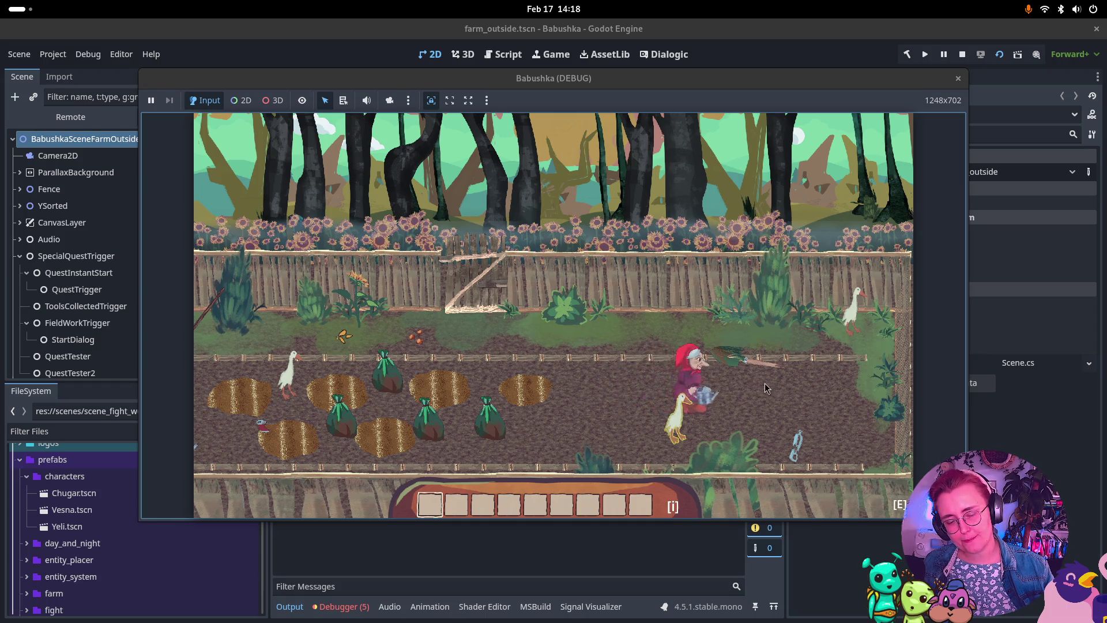
key(a)
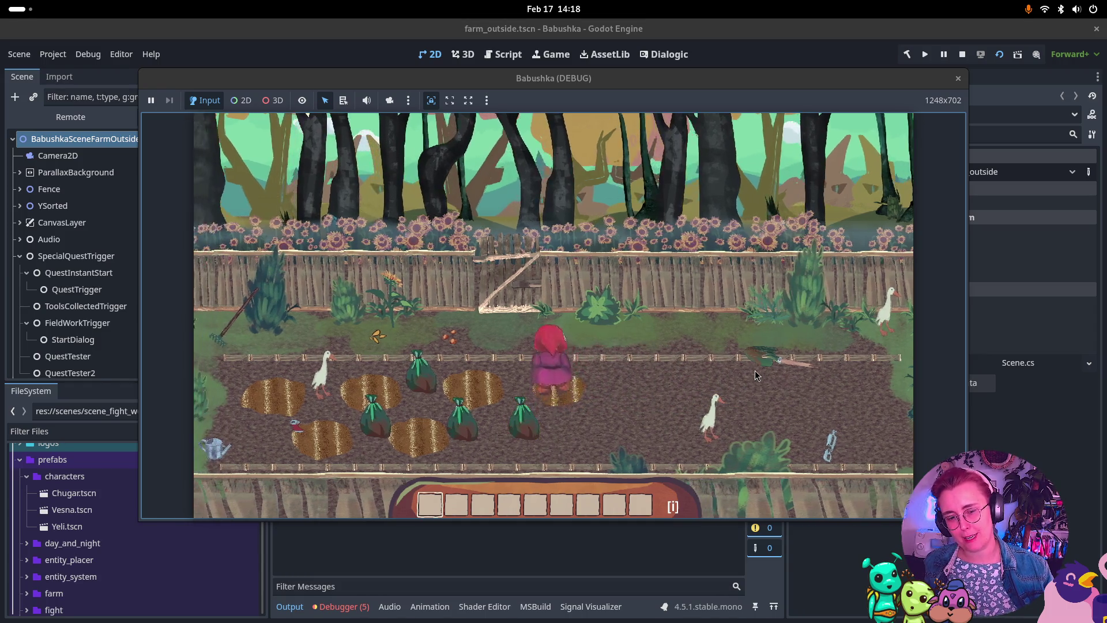
key(d)
key(a)
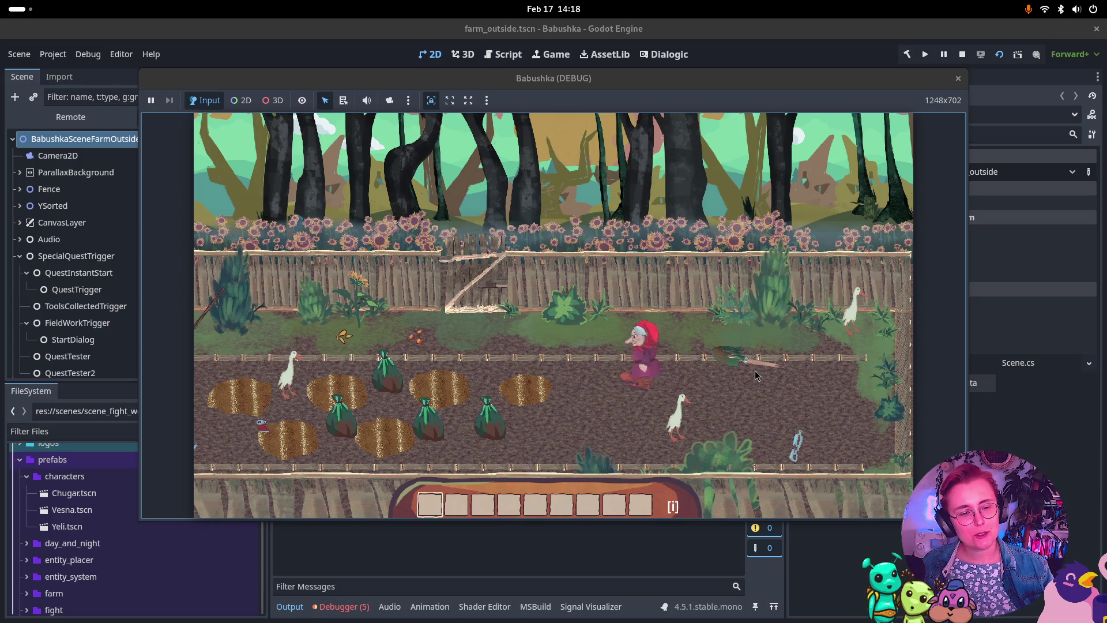
key(d)
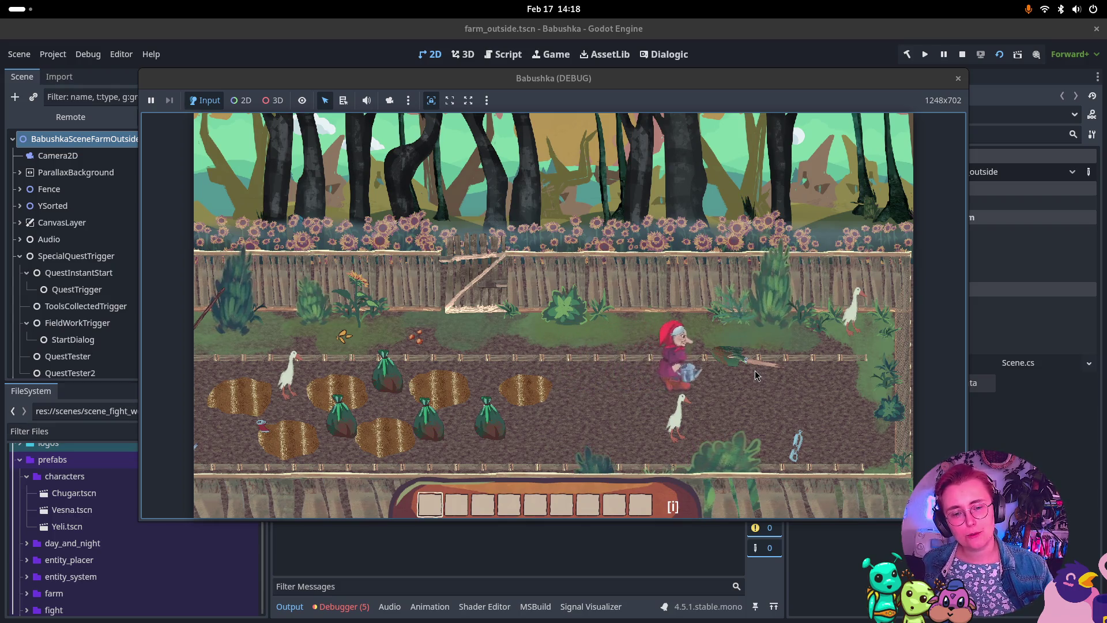
key(a)
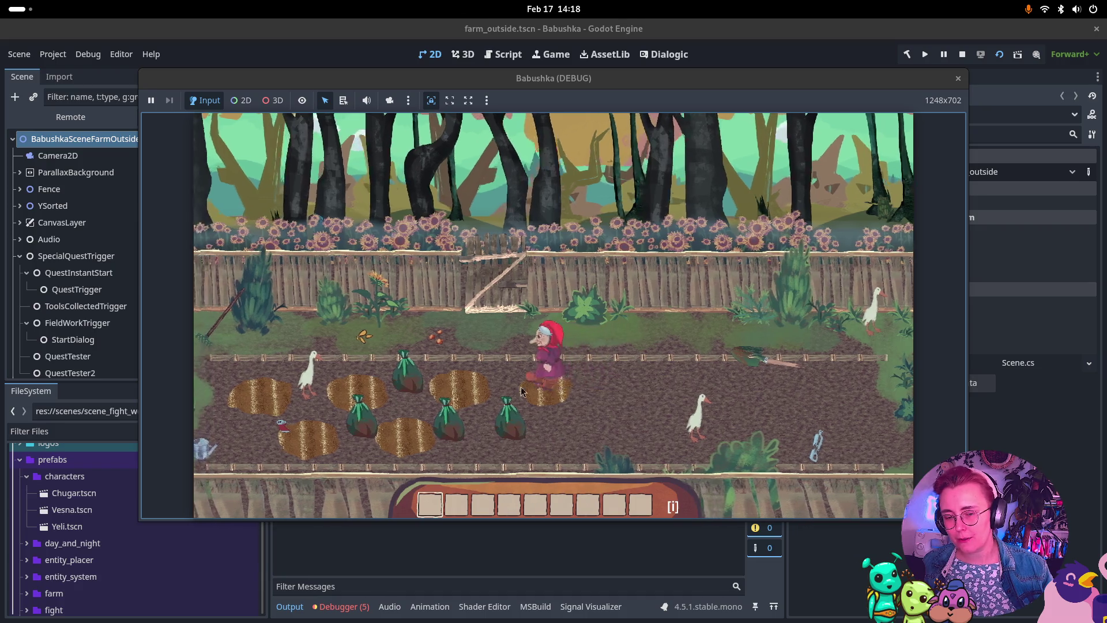
key(d)
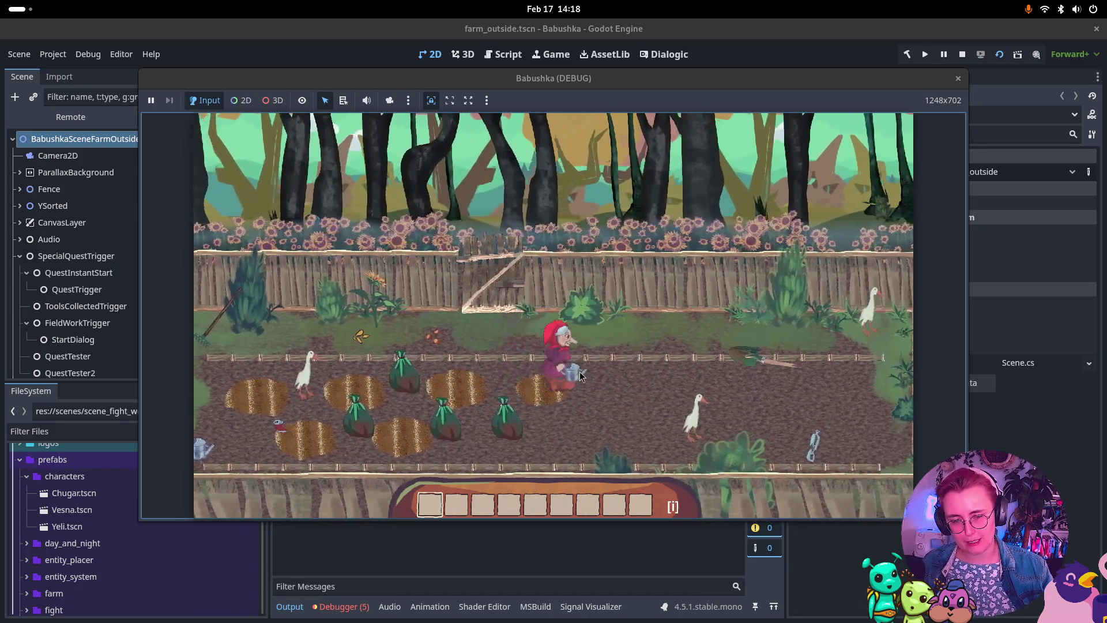
key(a)
key(a)
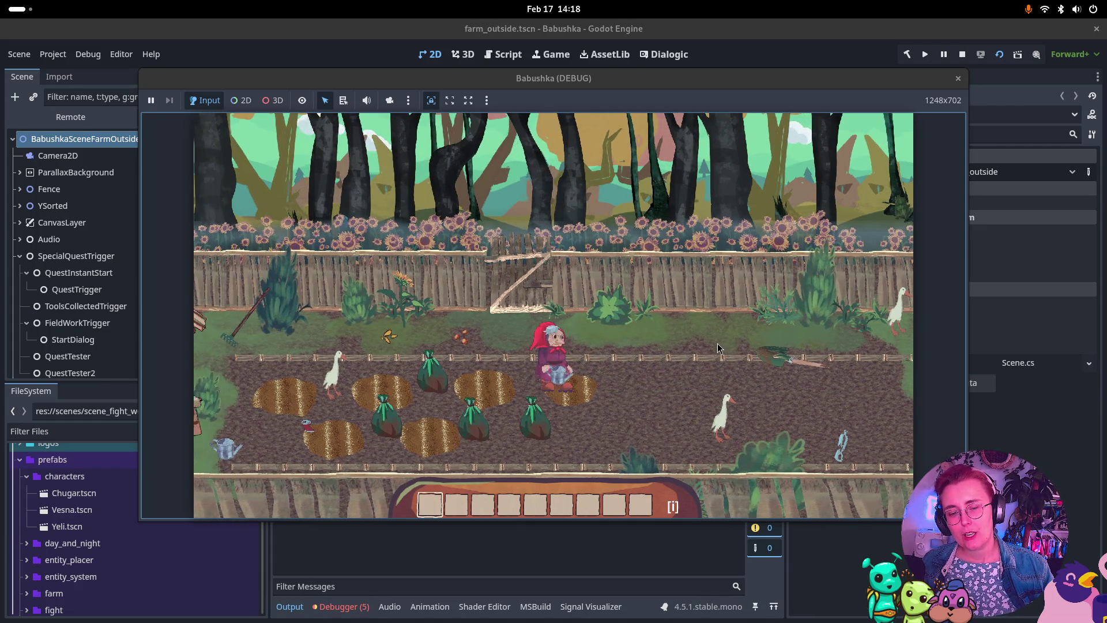
key(d)
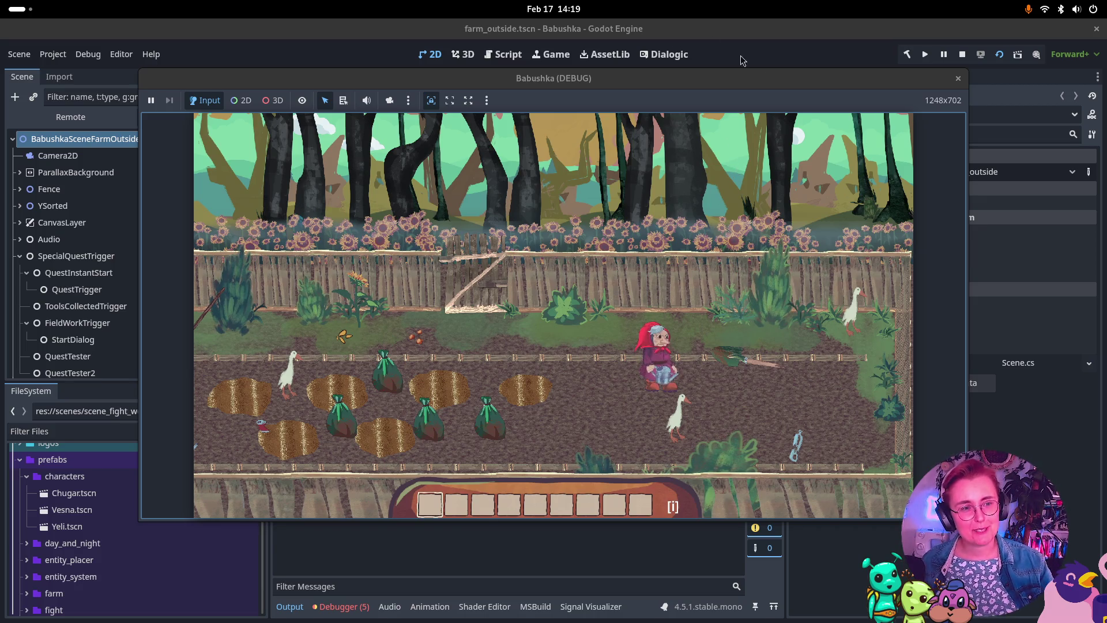
click(961, 53)
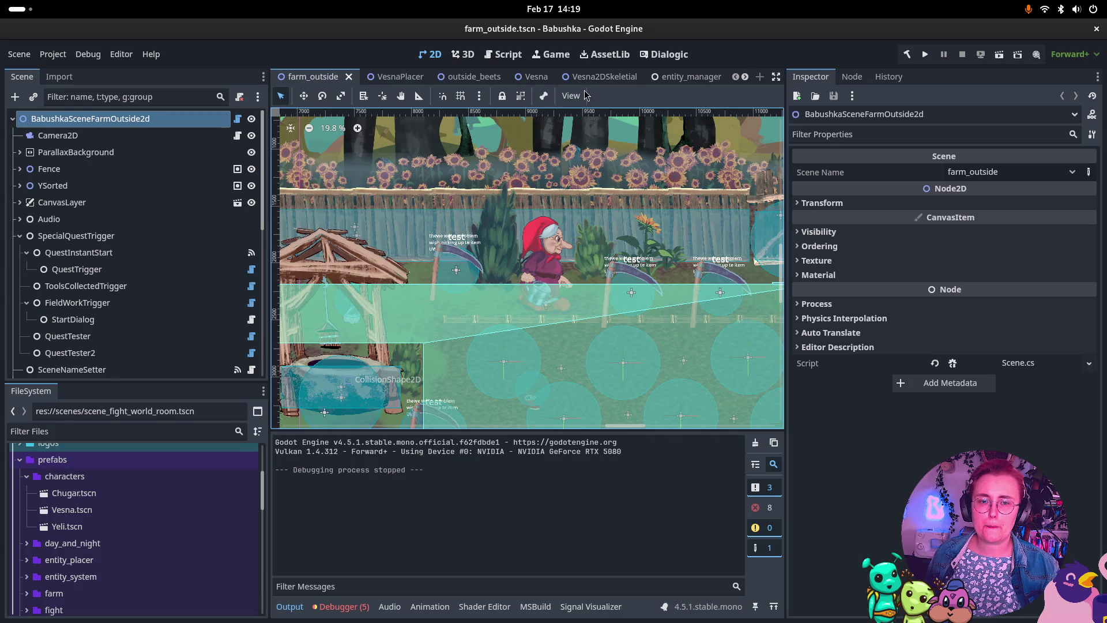
Bring the Vesna2DSkeletial scene back into the viewport.
click(598, 79)
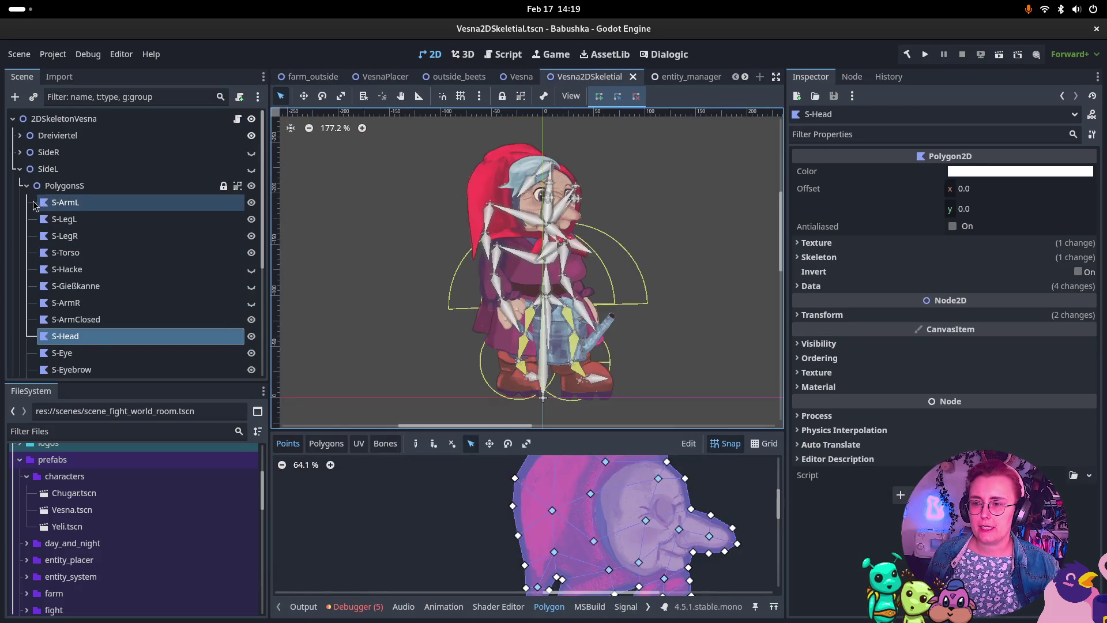
Inspect the side skeleton's FootR Target IK nodepath unchanged, then select LeftSideAnimationPlayer.
click(27, 185)
click(70, 202)
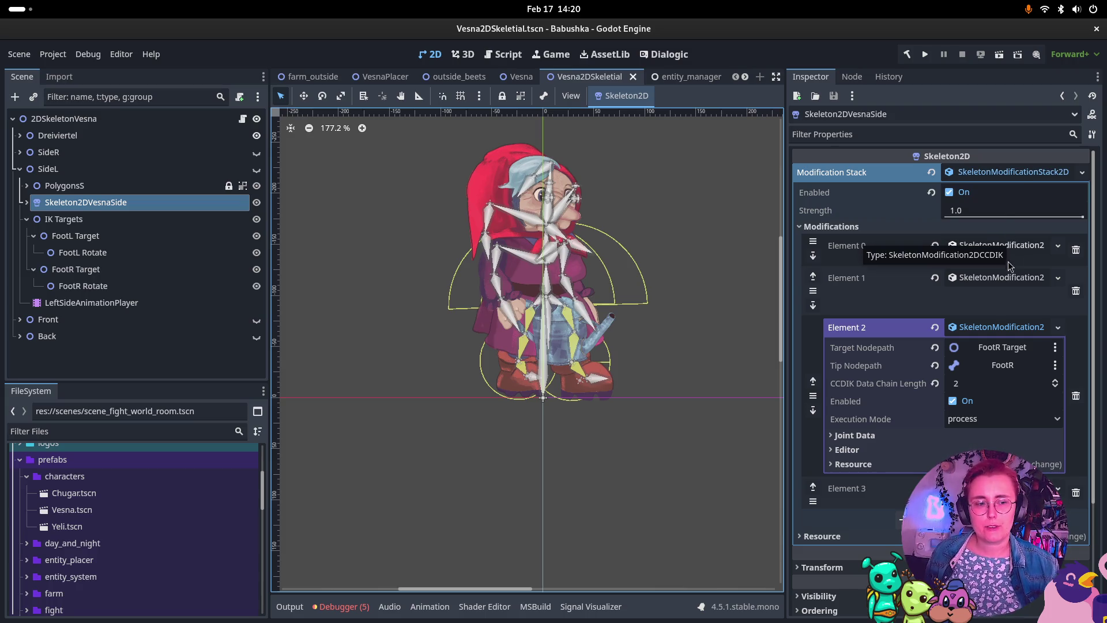
click(982, 350)
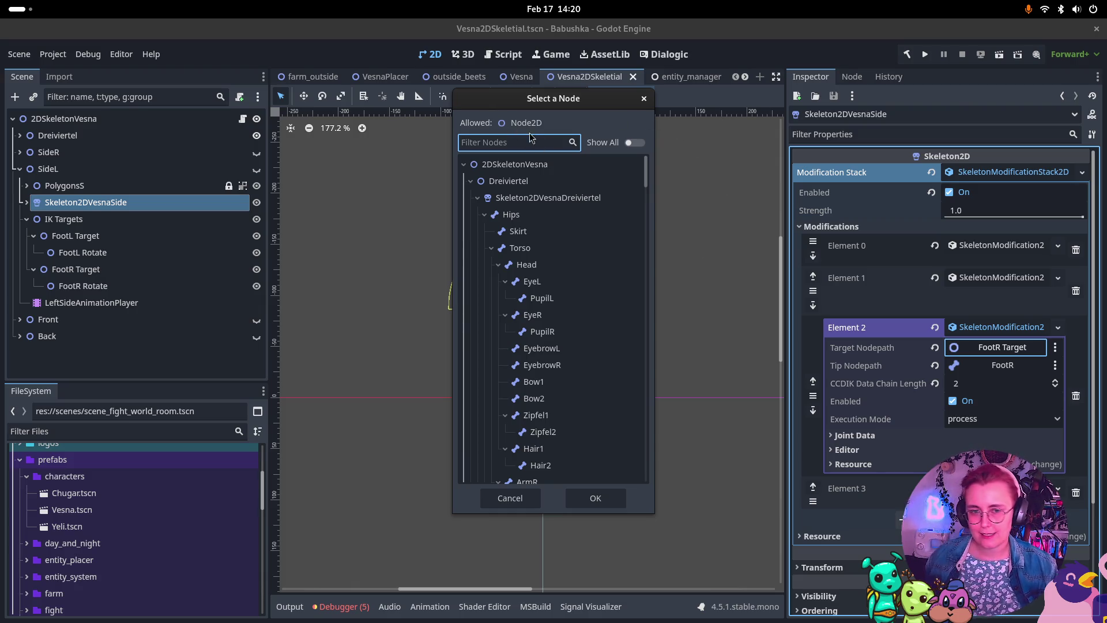
click(644, 98)
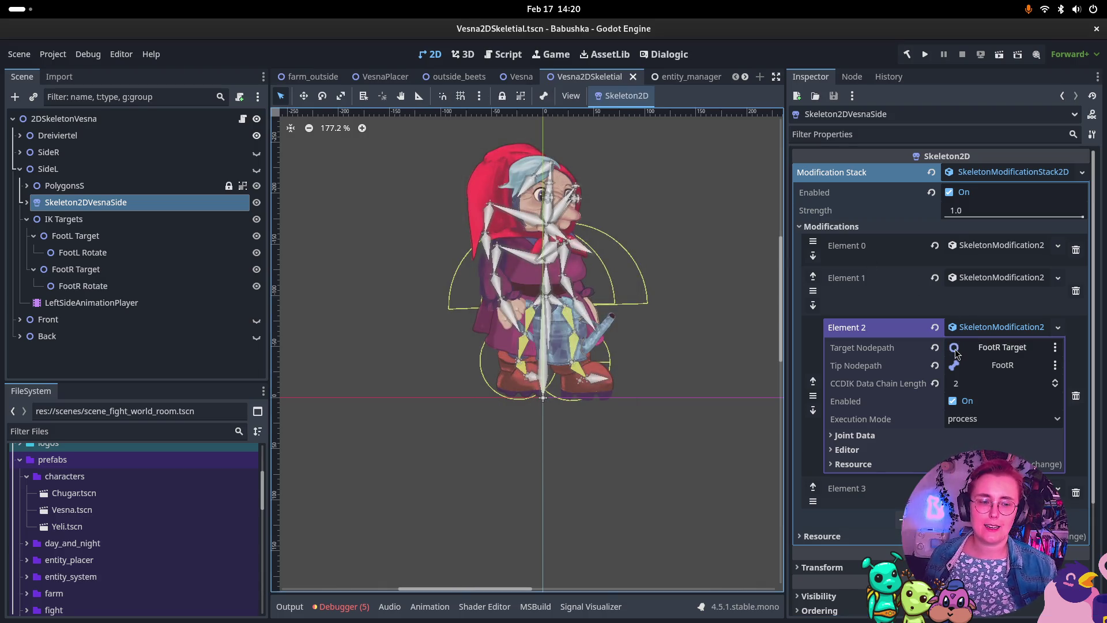
click(955, 346)
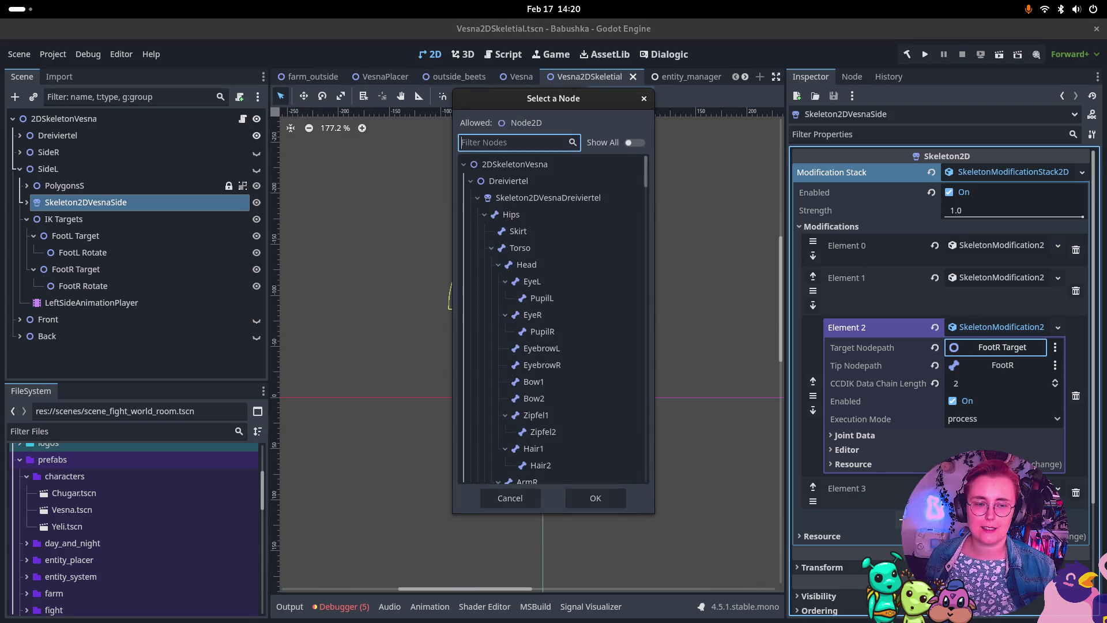
click(644, 98)
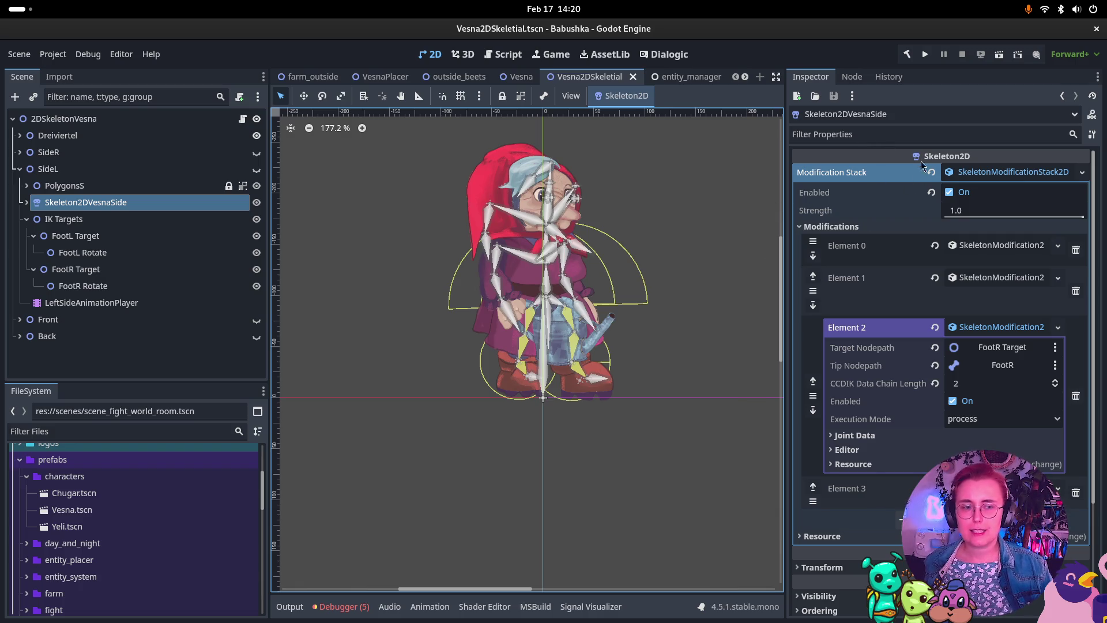
click(92, 303)
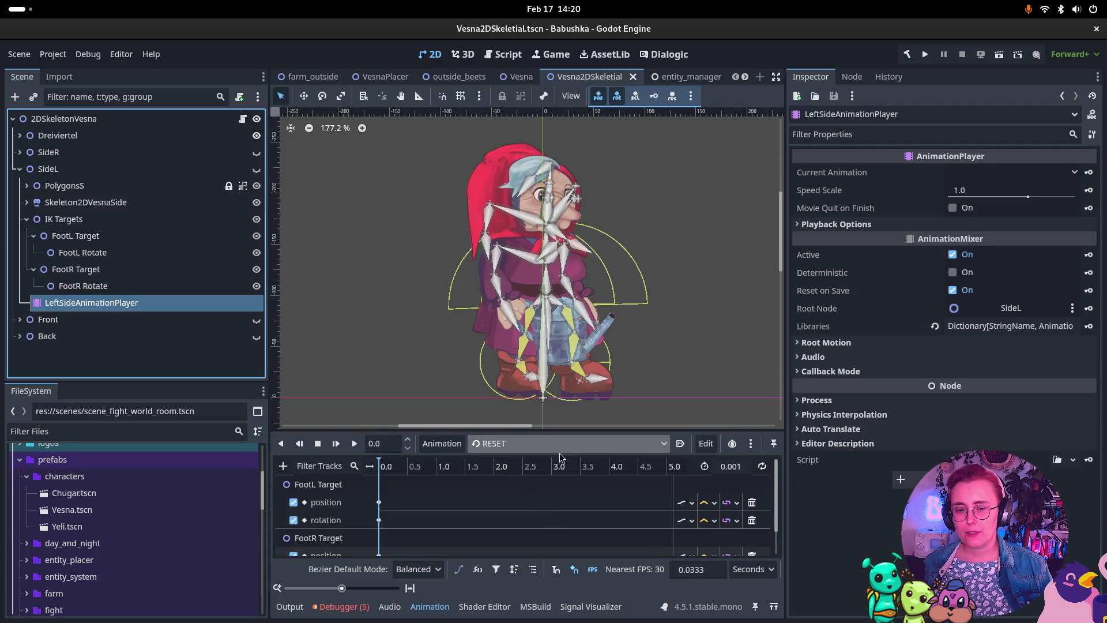
Confirm the [Global] animation library holds only RESET and Walk, then switch to the Spine window.
click(637, 442)
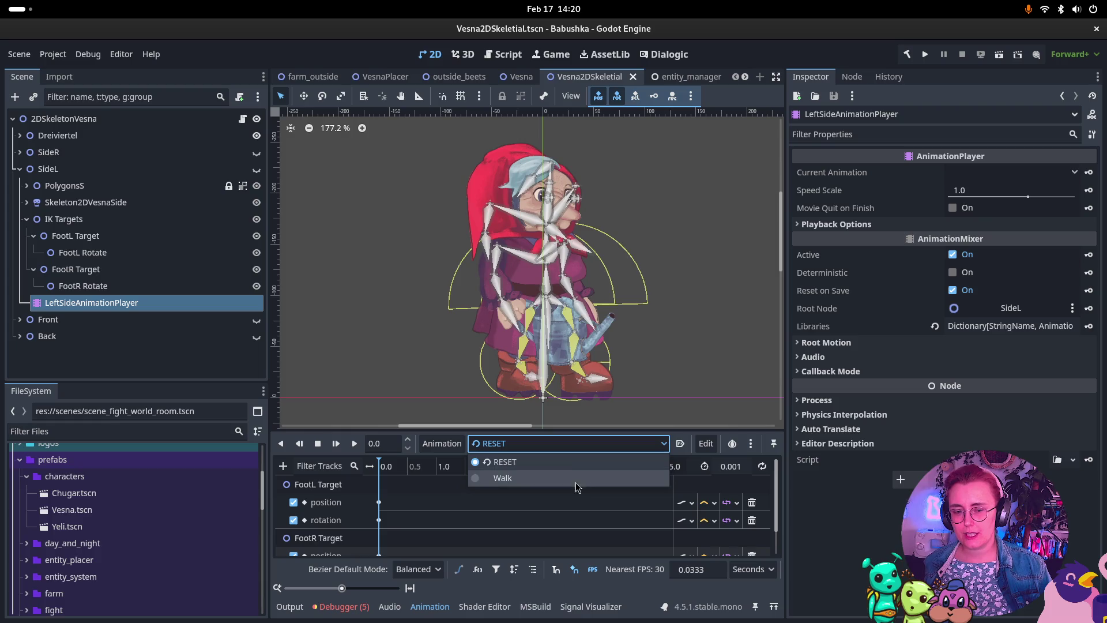
click(461, 451)
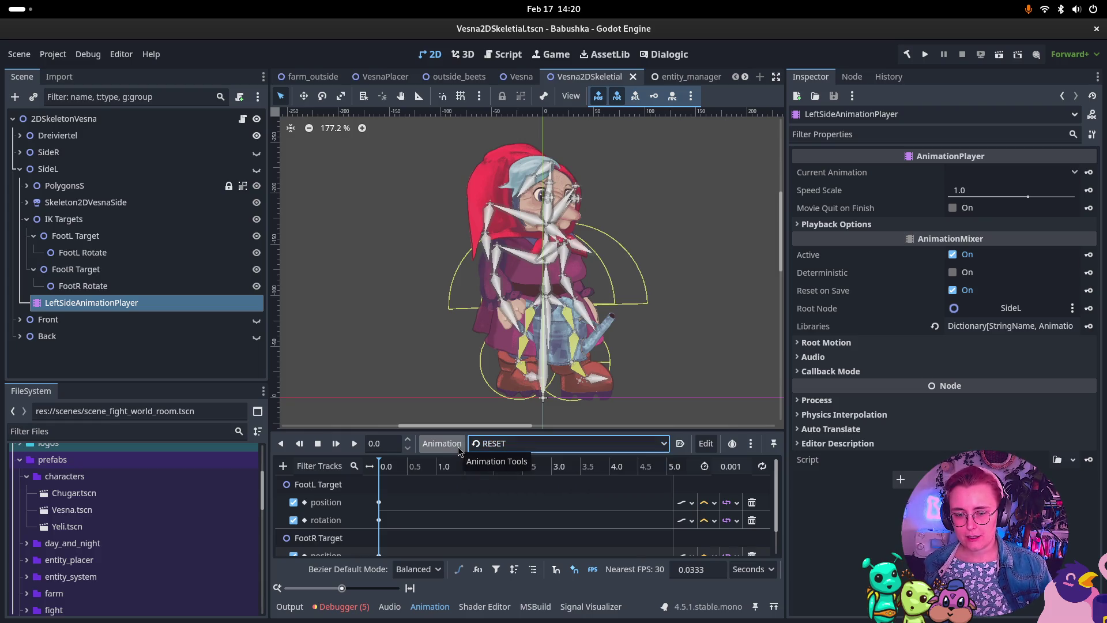
click(465, 449)
click(501, 484)
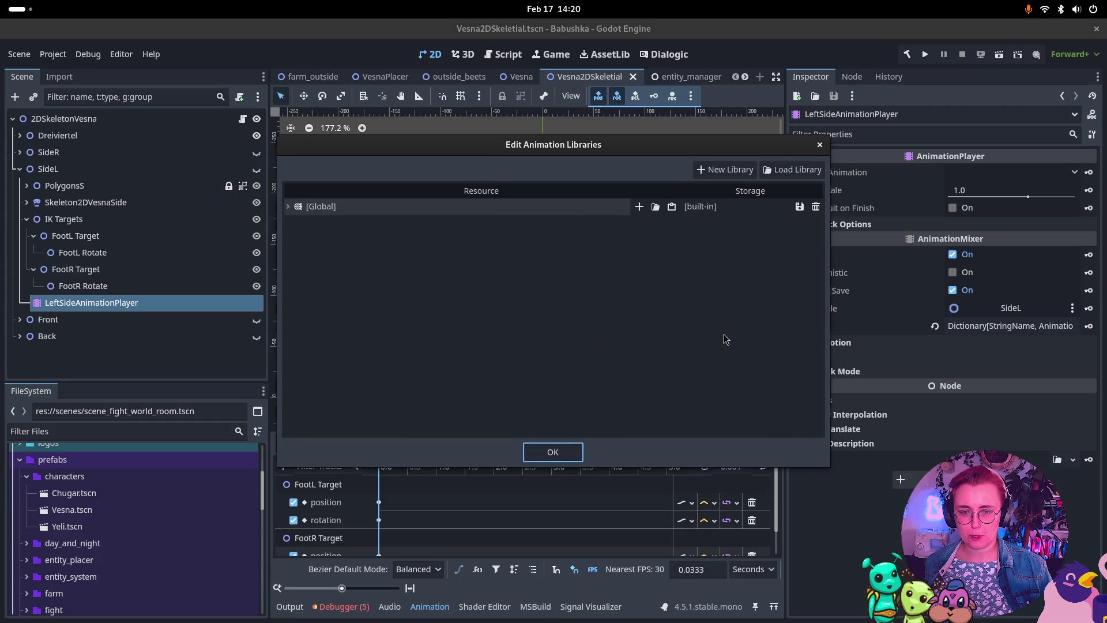
click(287, 207)
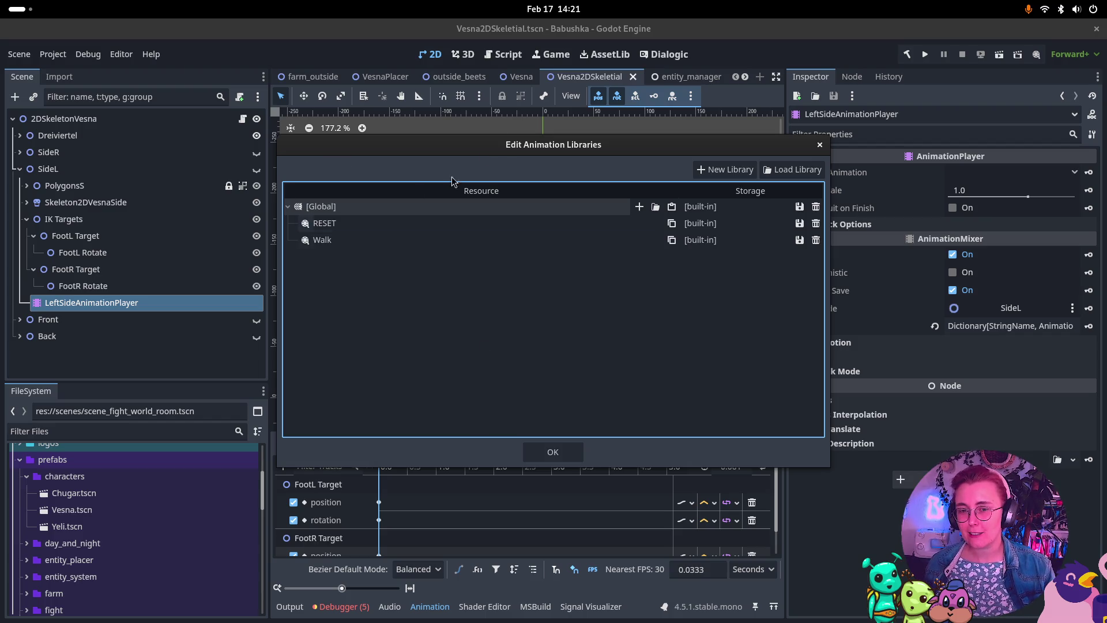
click(820, 145)
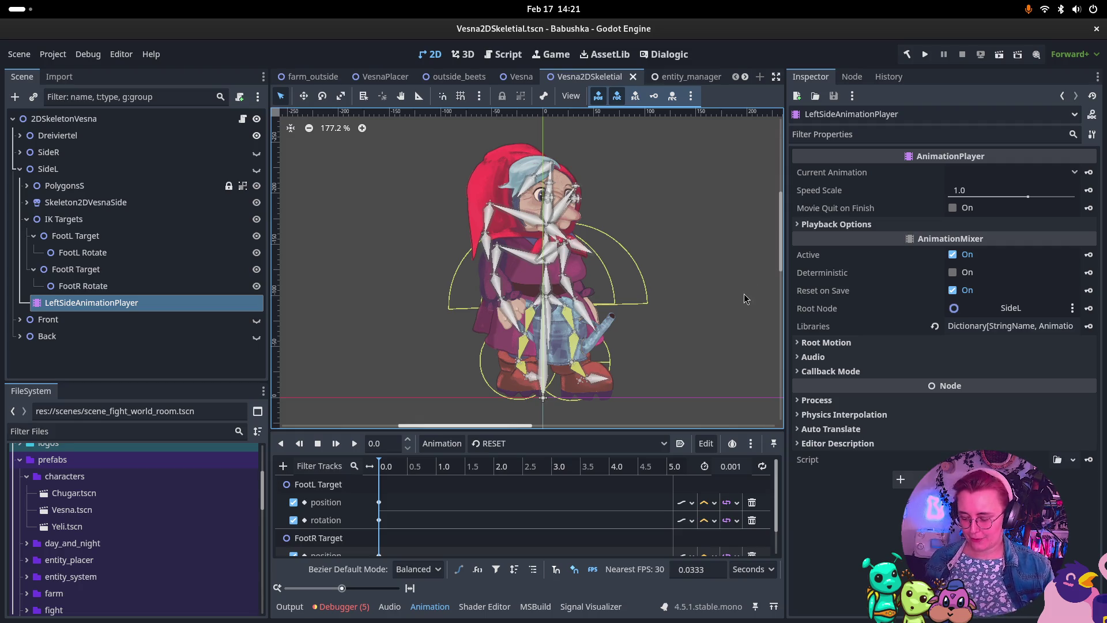
key(super)
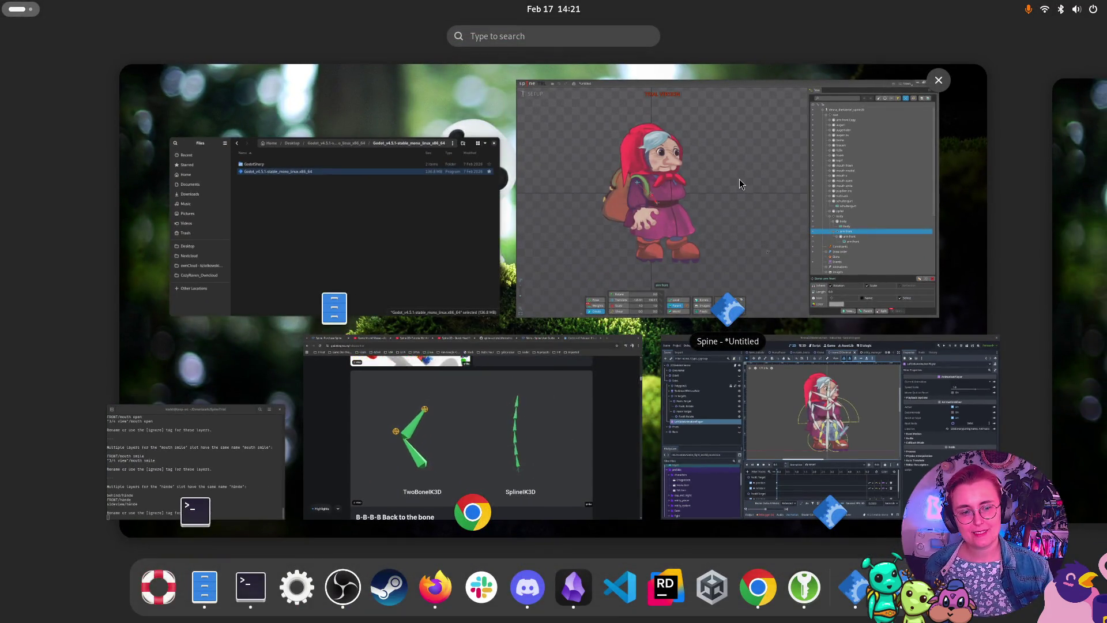
click(740, 180)
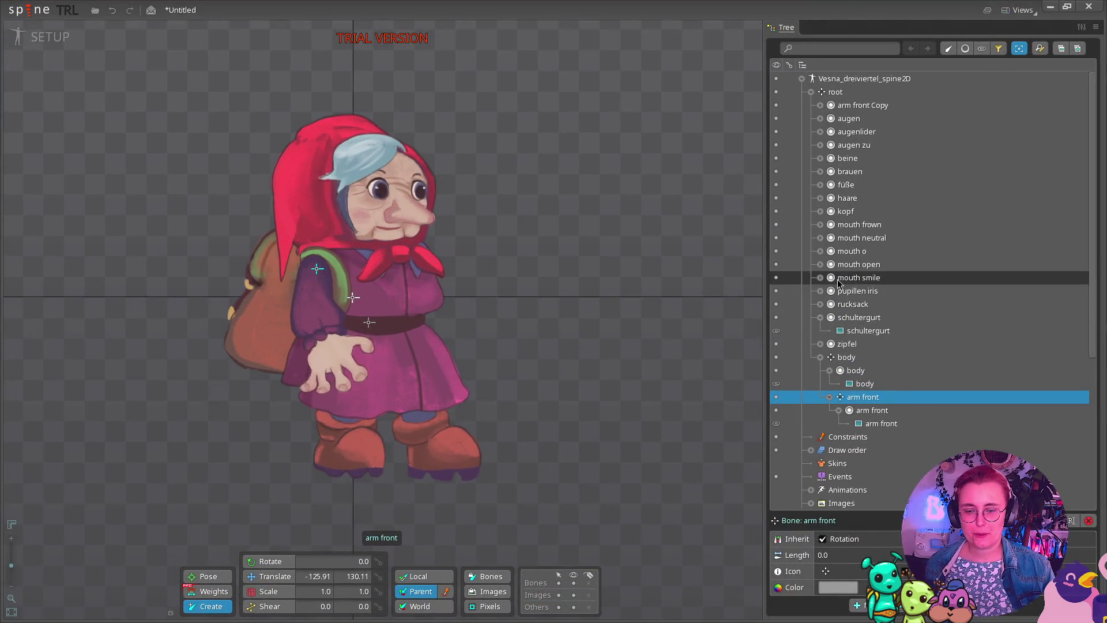
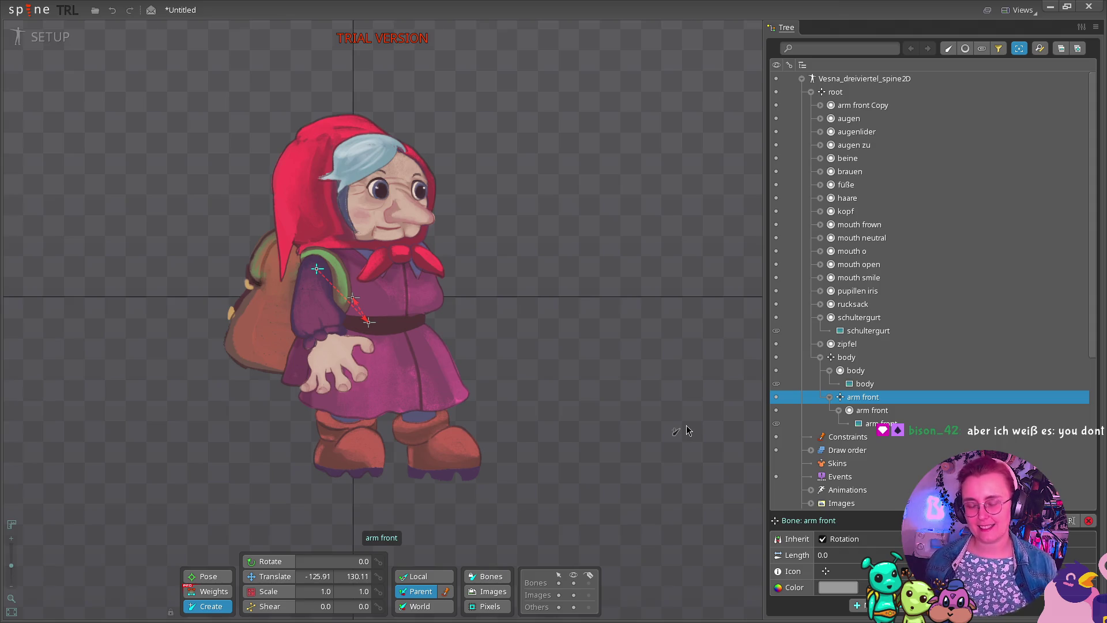
Bring Chrome forward and switch to the Skins - Spine User Guide tab.
key(super)
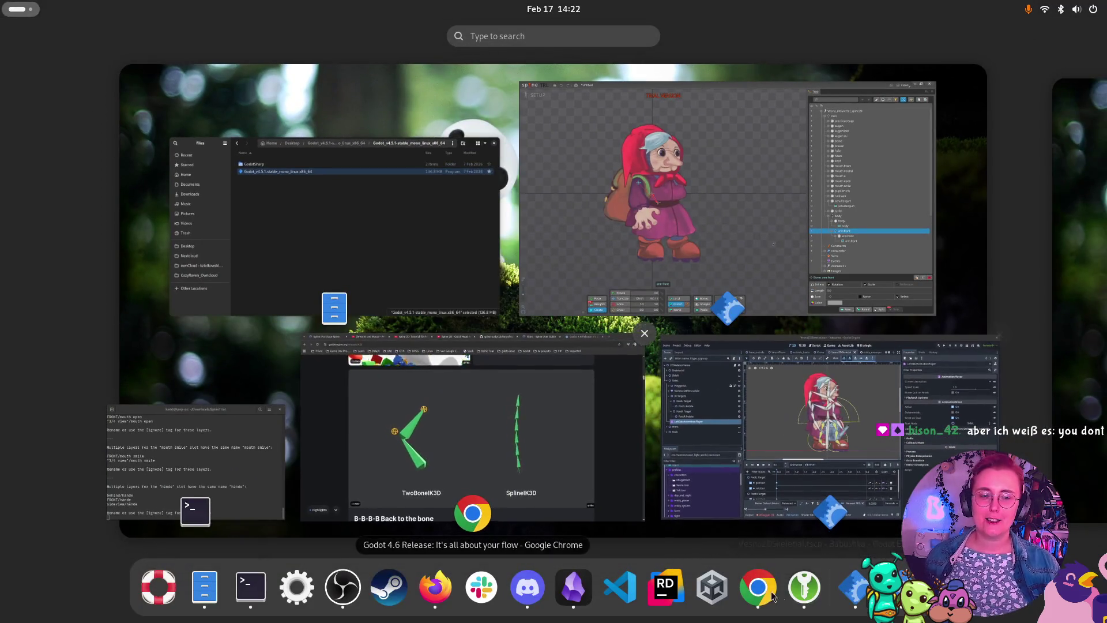
click(486, 378)
click(785, 32)
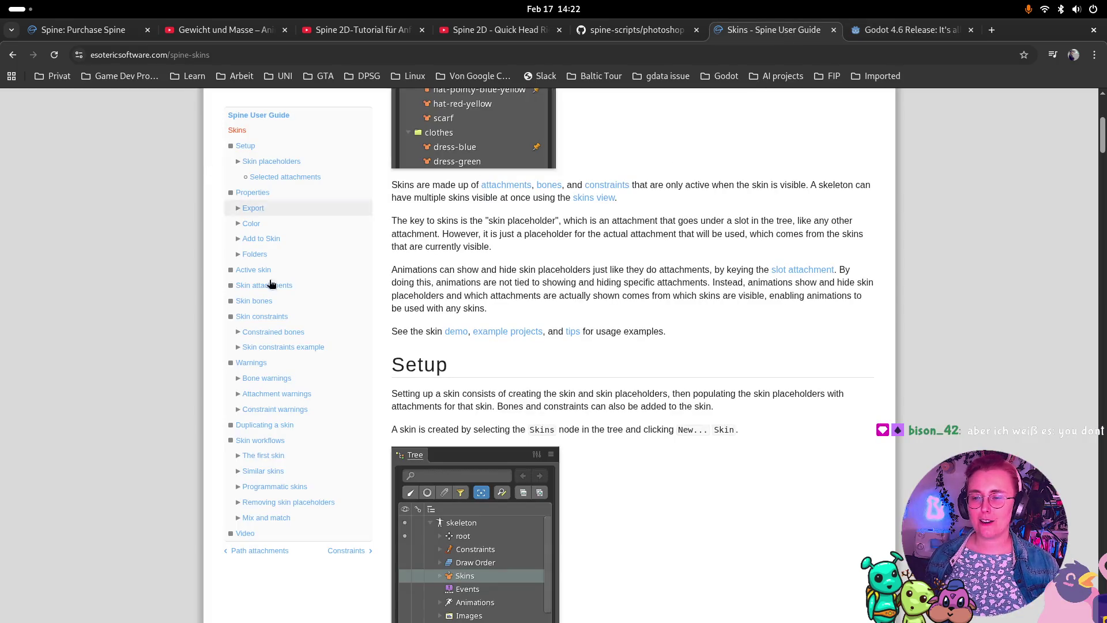
scroll(271, 282, up, 5)
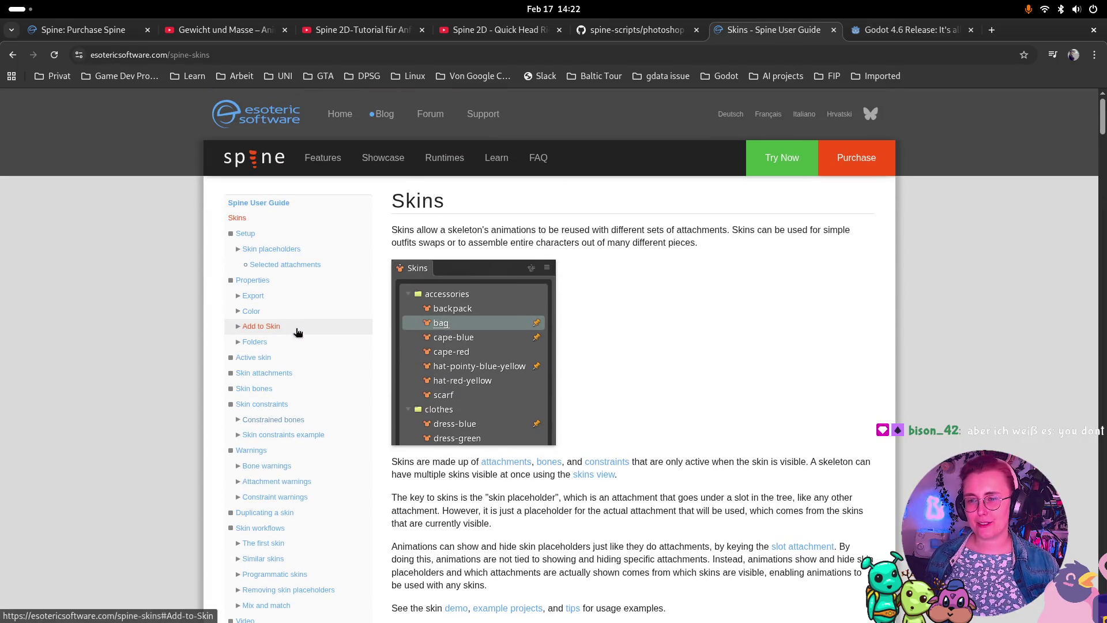
Duplicate the Skins tab, close the stray new tab, and open the Purchase page.
right_click(774, 35)
click(816, 46)
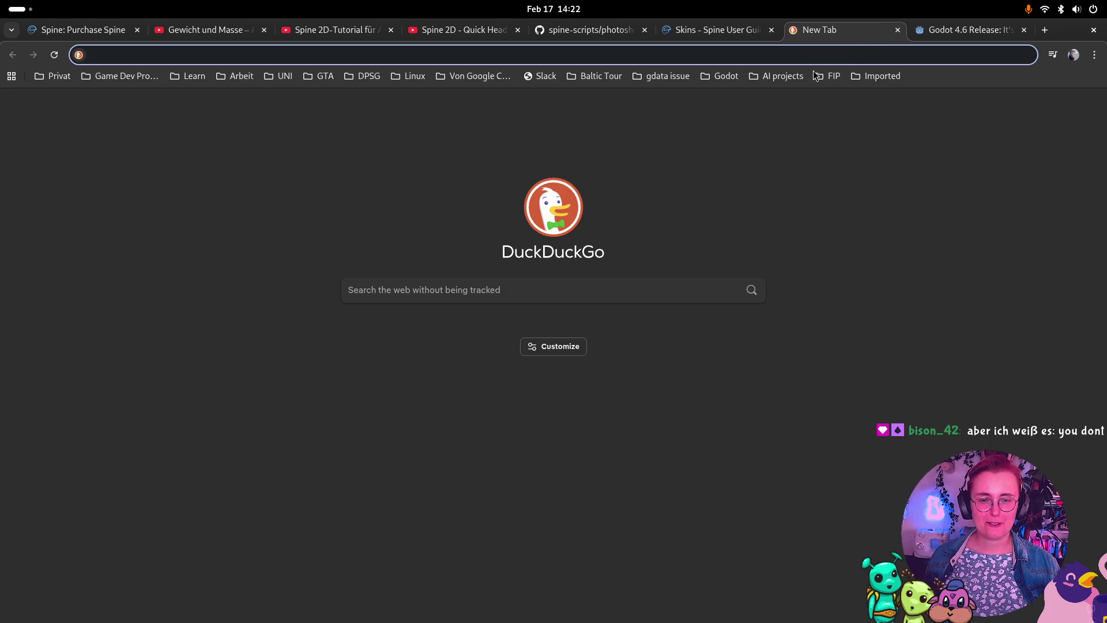
click(897, 30)
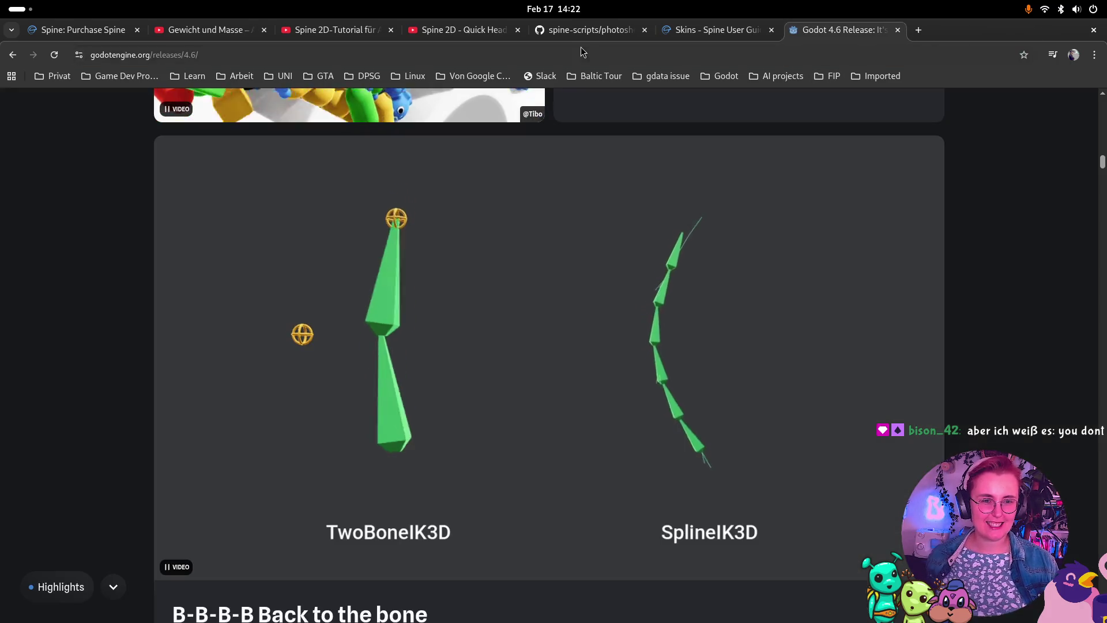
right_click(742, 37)
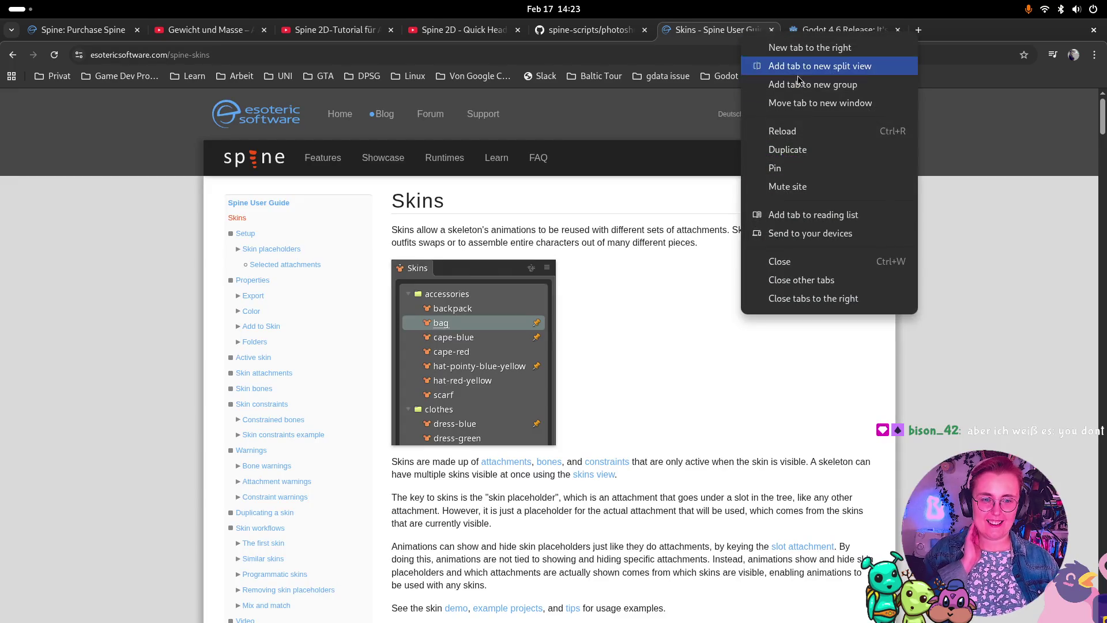
click(834, 146)
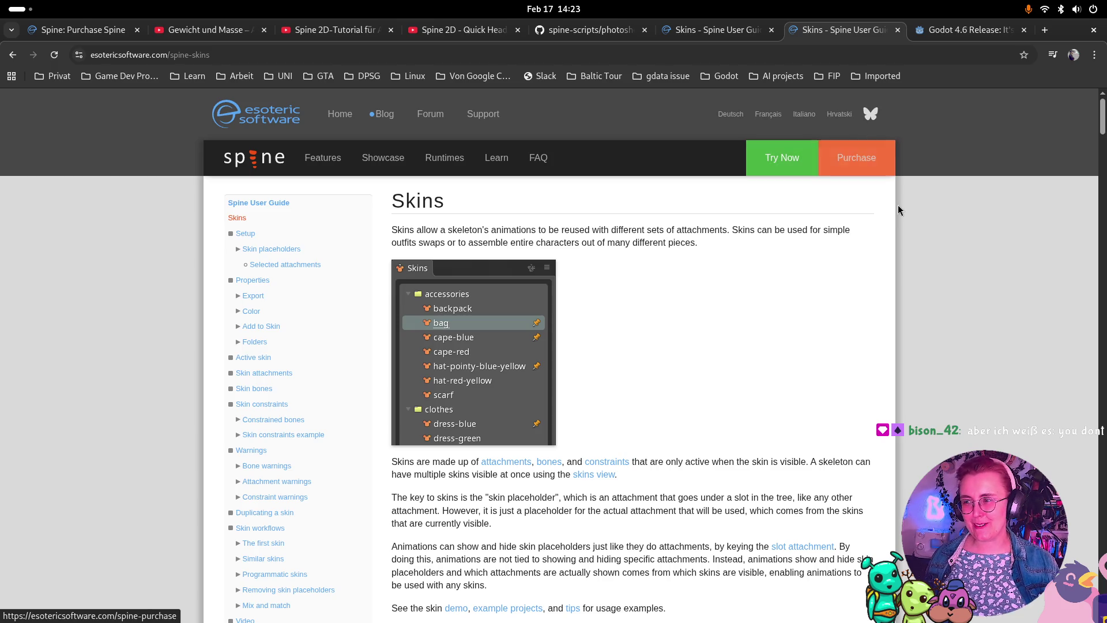
click(856, 158)
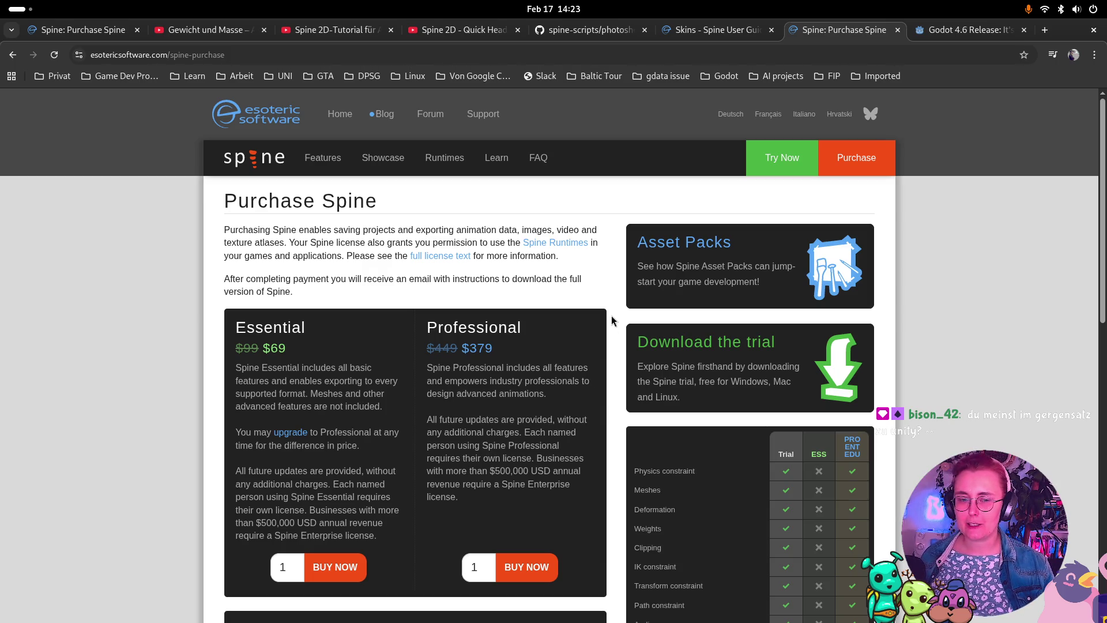
Scroll down to the Enterprise section and select the start of its description.
scroll(611, 317, down, 3)
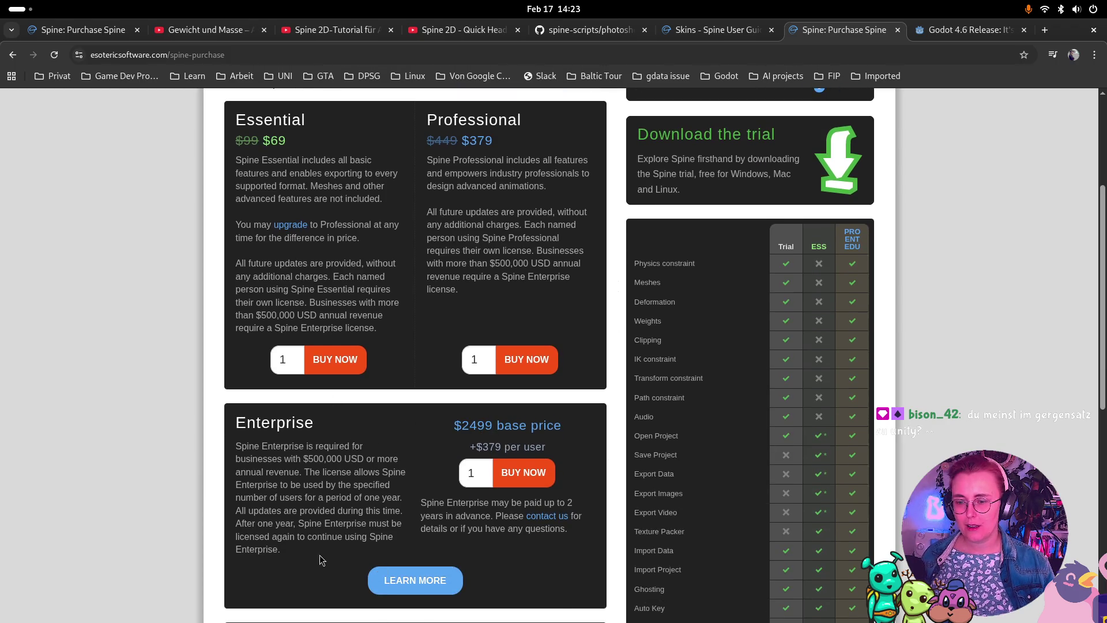
mouse_move(291, 459)
mouse_down()
mouse_move(388, 442)
mouse_move(383, 460)
mouse_up()
Clear the Enterprise text selection, then return to the Spine editor window.
click(295, 468)
scroll(195, 455, up, 3)
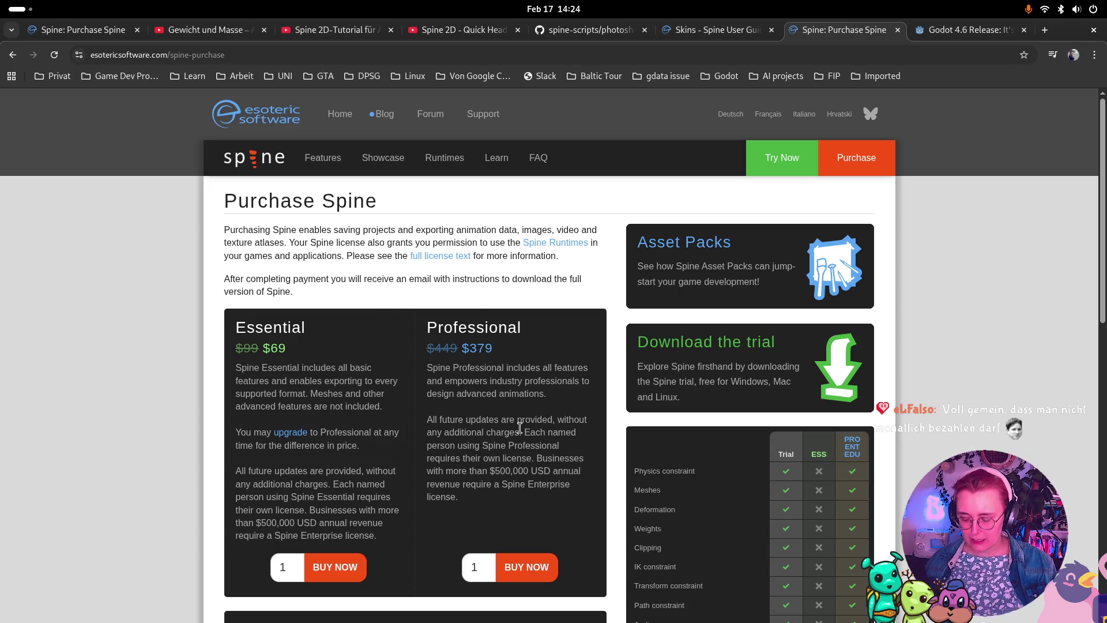
key(super)
click(883, 219)
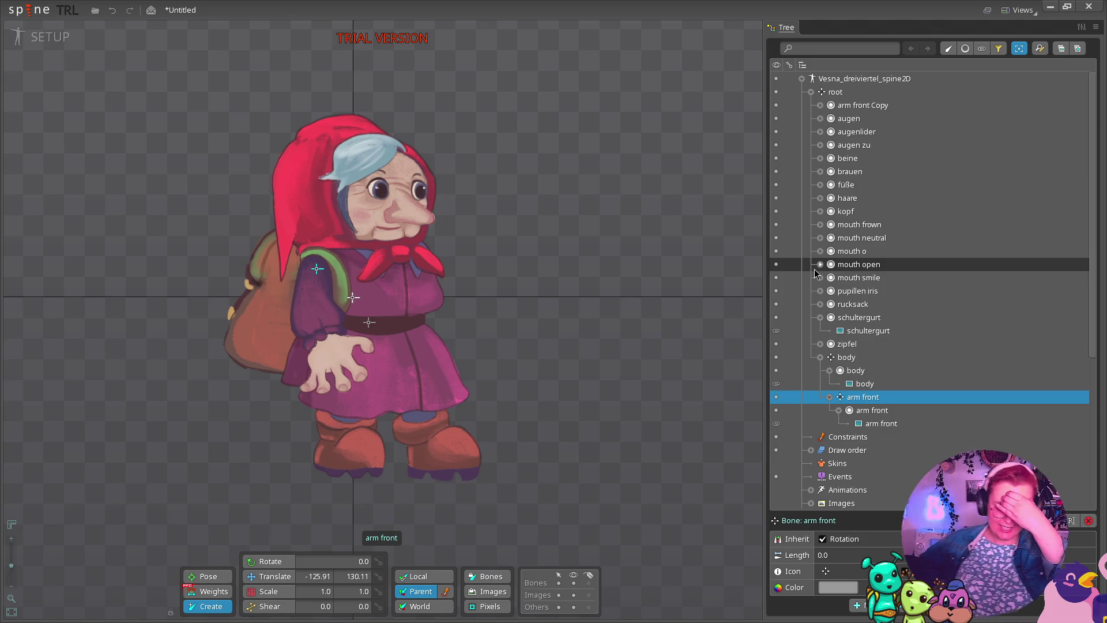
Bring Godot forward, open the Vesna scene, and make the SpriteFrames panel taller.
key(super)
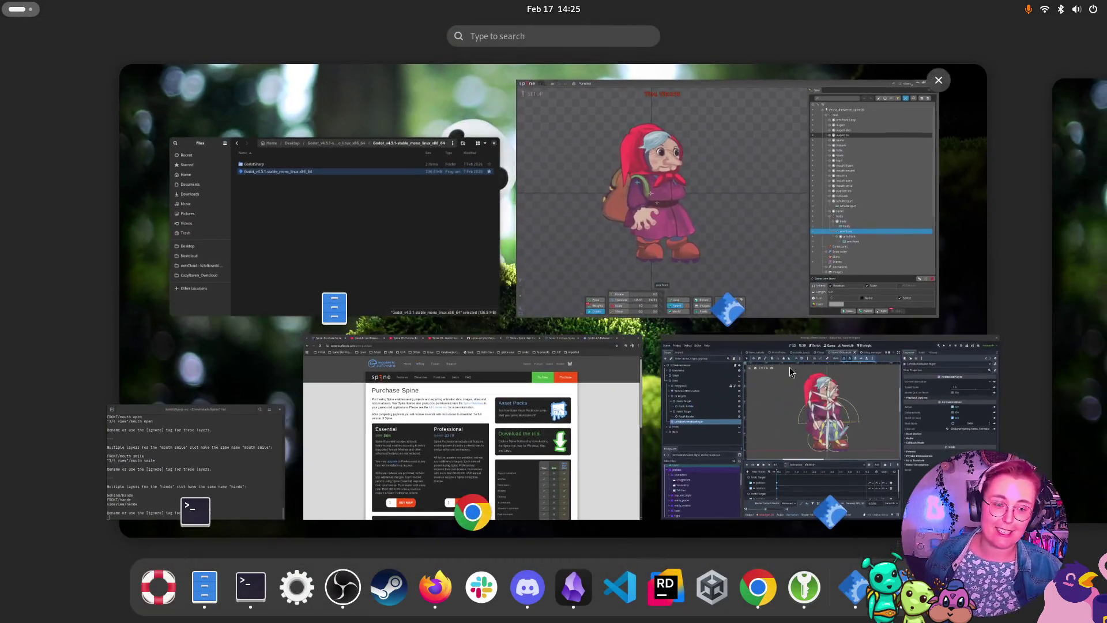
click(792, 421)
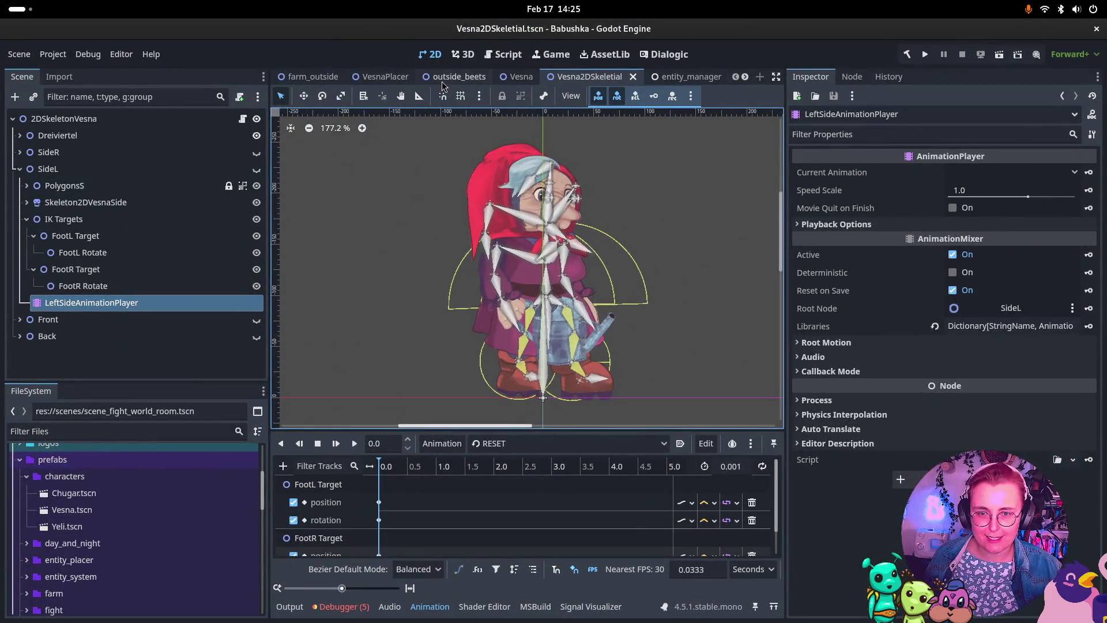
click(503, 79)
scroll(683, 499, down, 1)
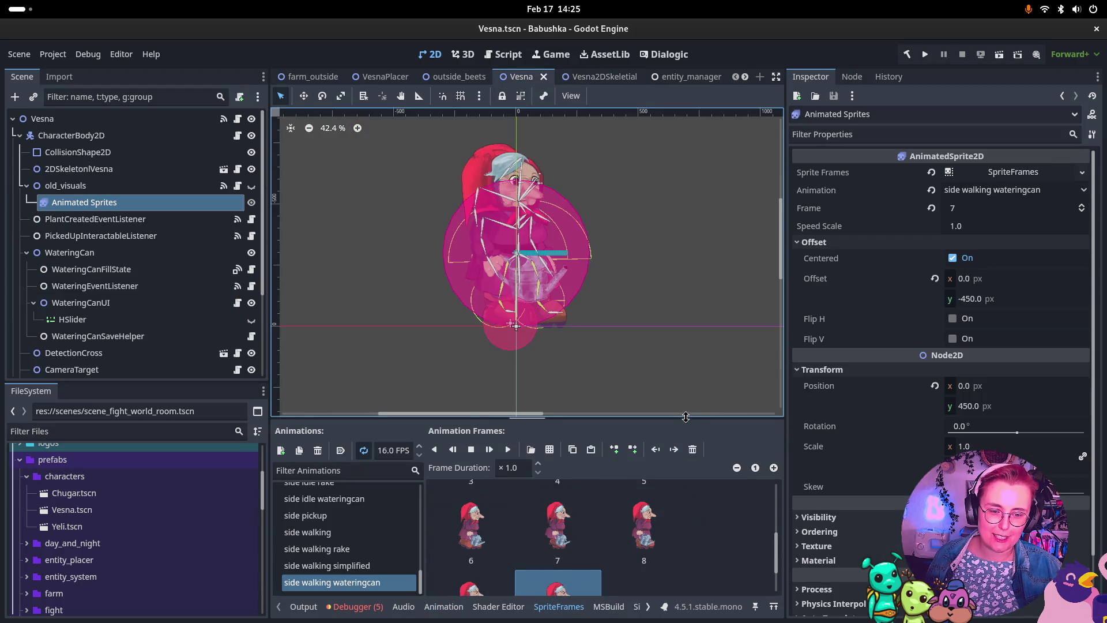
drag(687, 419, 691, 316)
Step up from front walking wateringcan through the animations to back idle backpack (25 FPS).
click(326, 431)
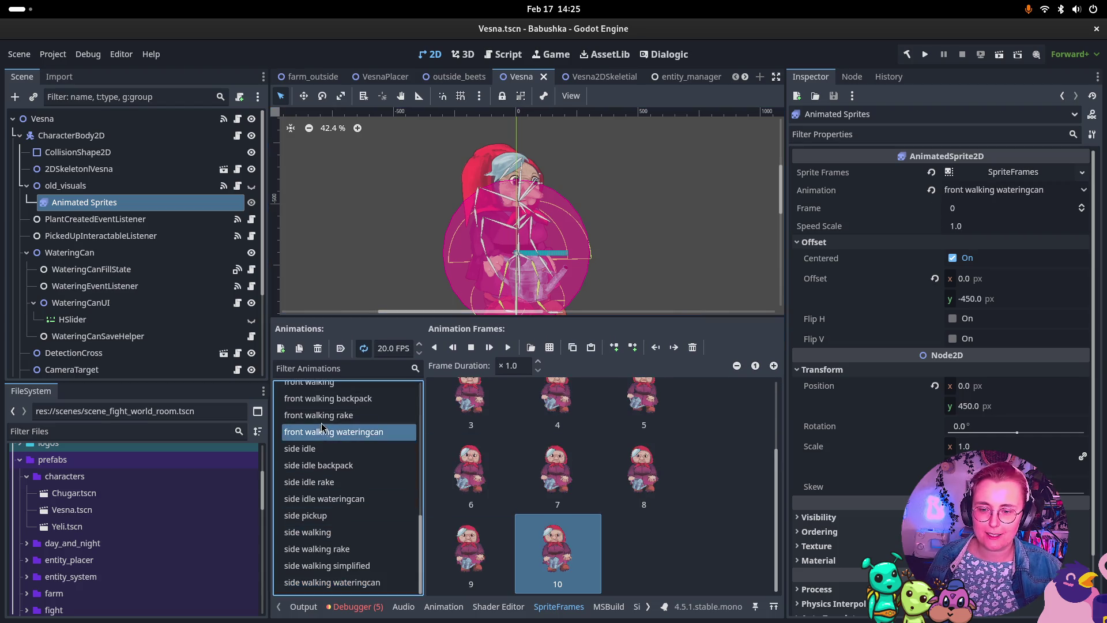
key(Up)
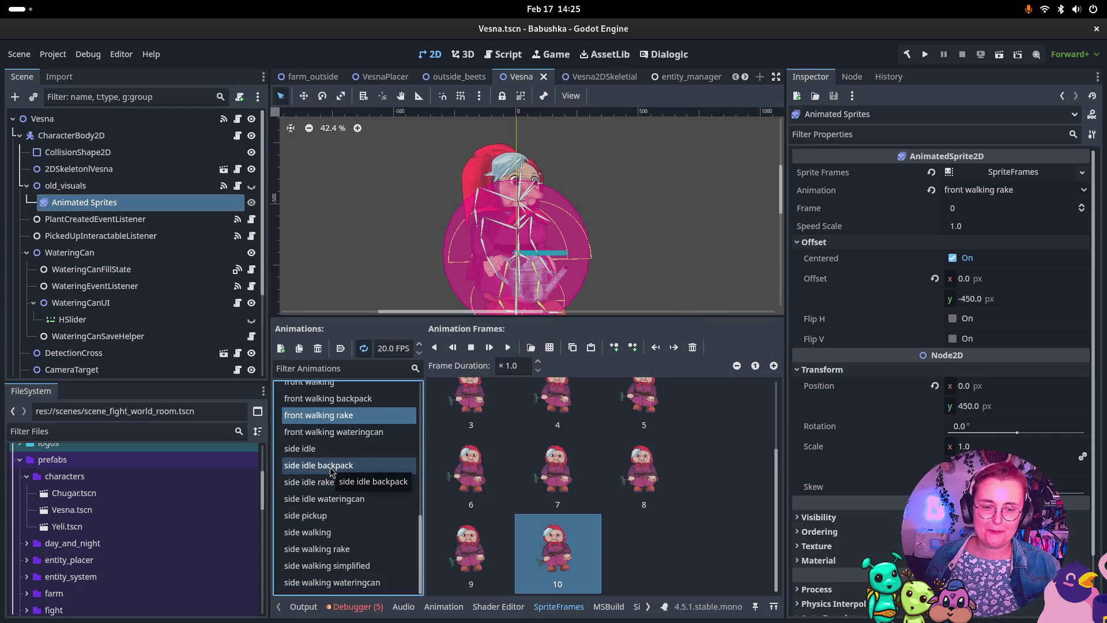
key(Up)
key(Up)
key(Up)
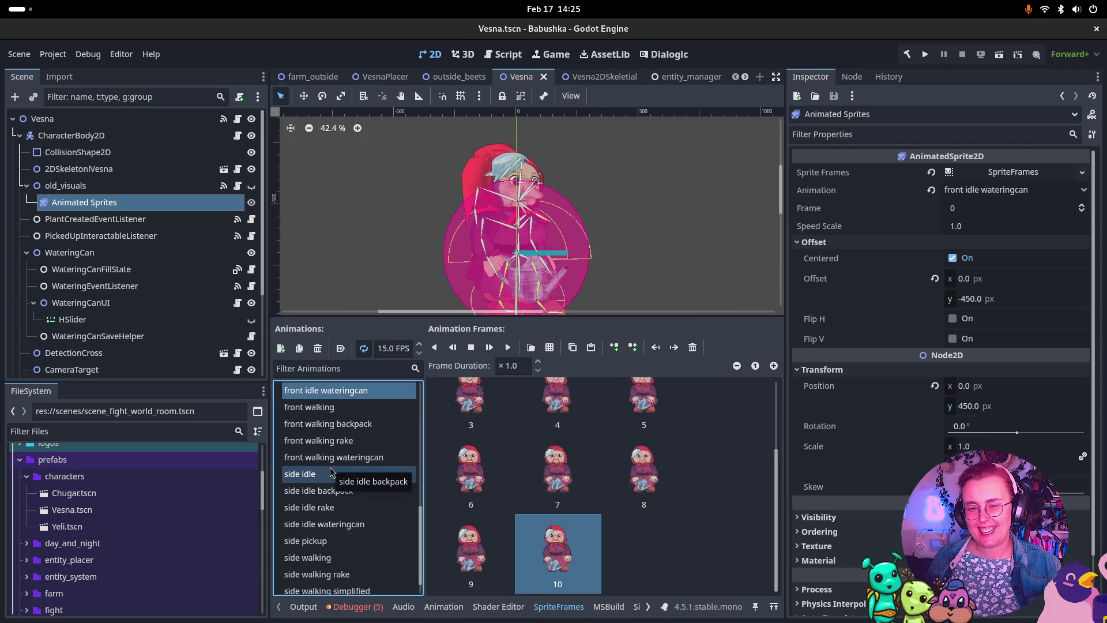
key(Up)
key(Up)
key(Up)
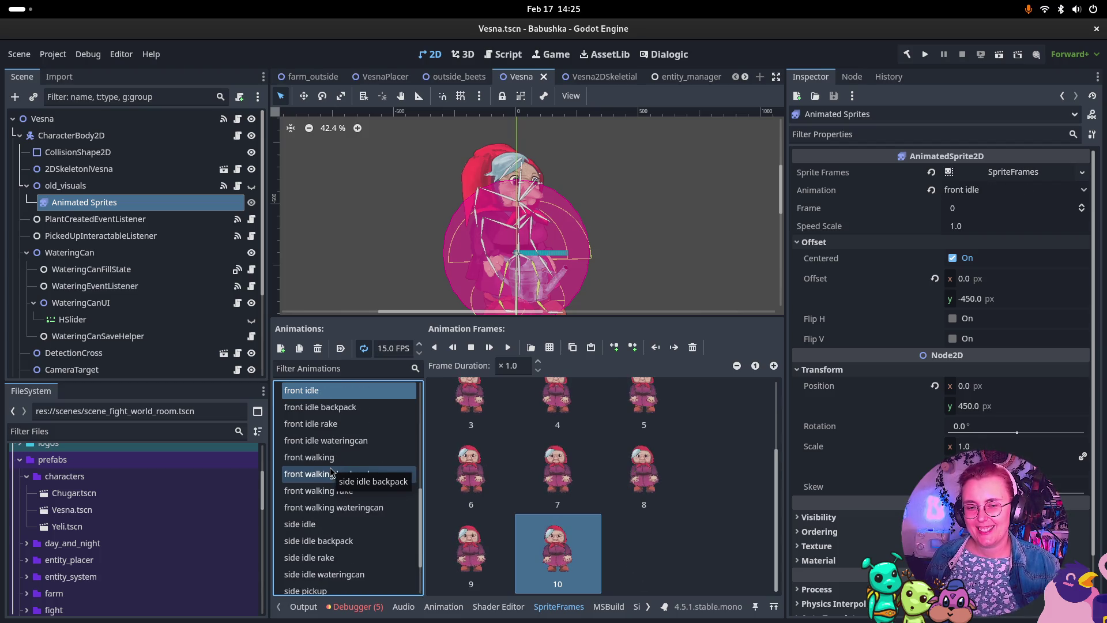
key(Up)
key(Up)
key(Up)
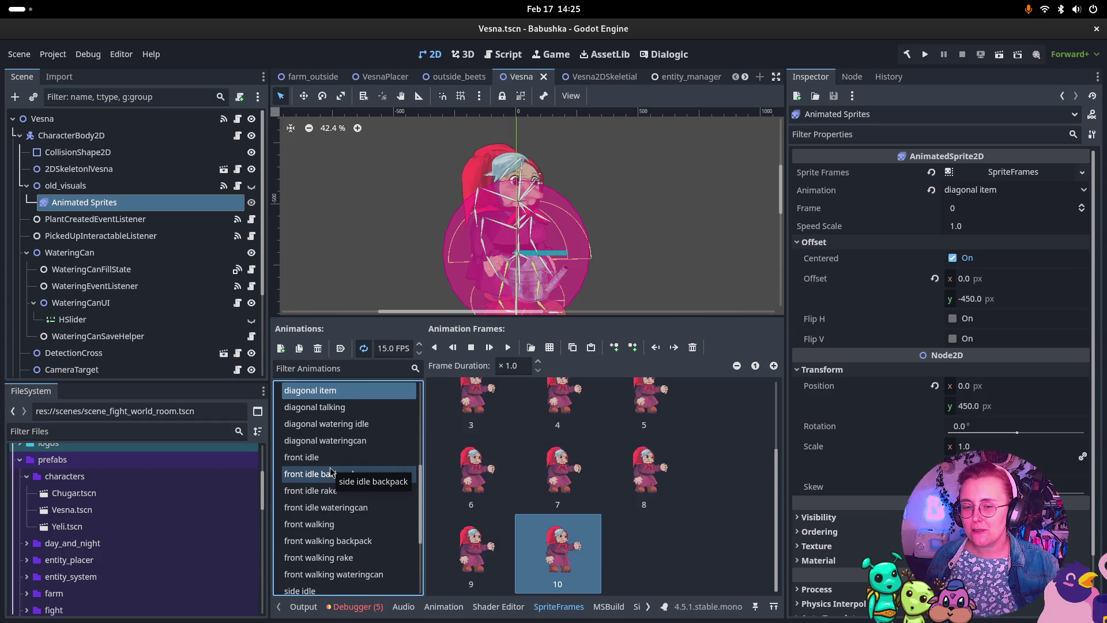
key(Up)
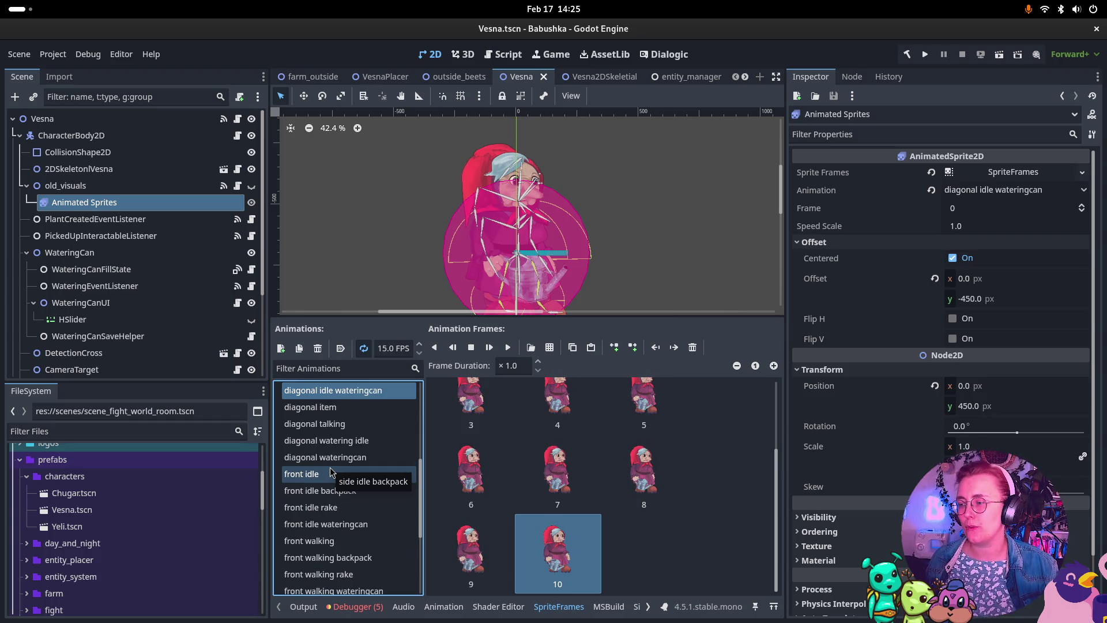
key(Up)
key(Up)
key(Up)
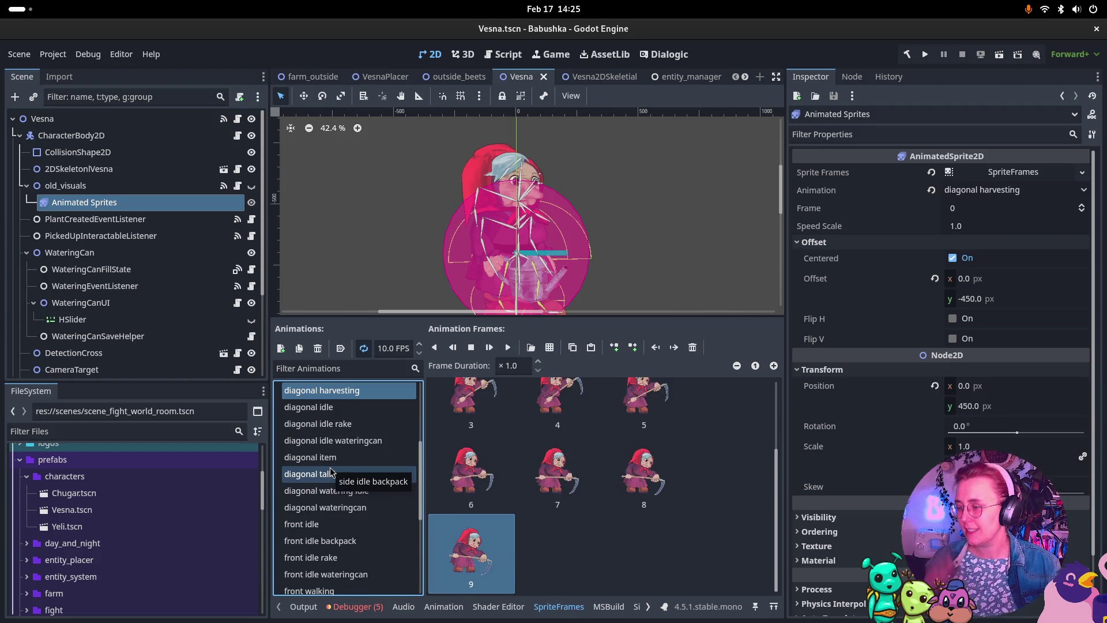
key(Up)
key(Up)
key(Up)
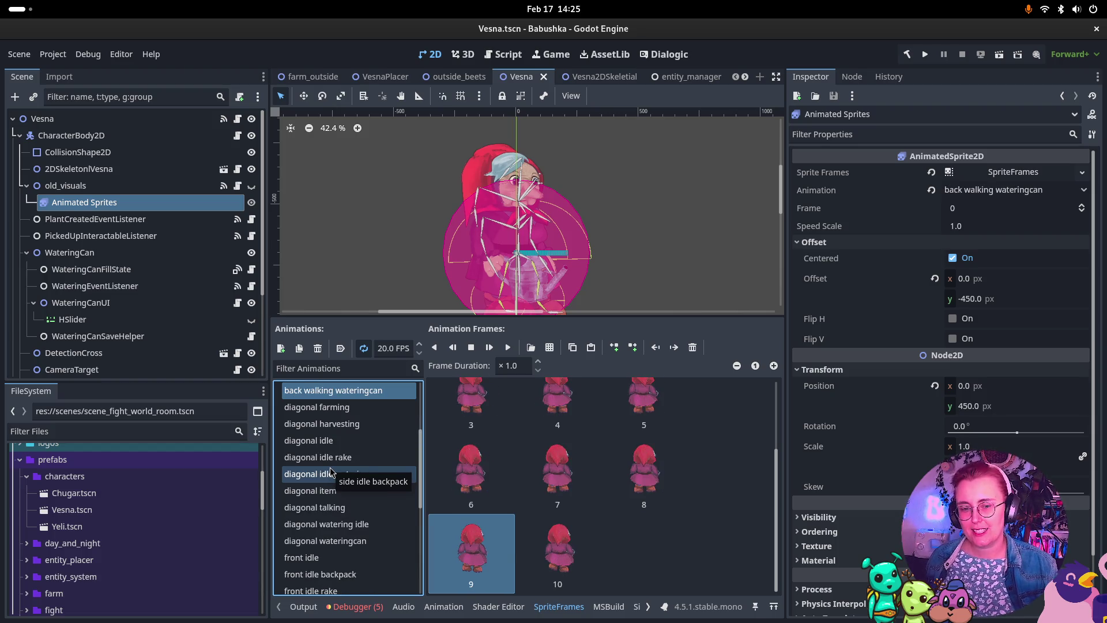
key(Up)
key(Up)
key(Up)
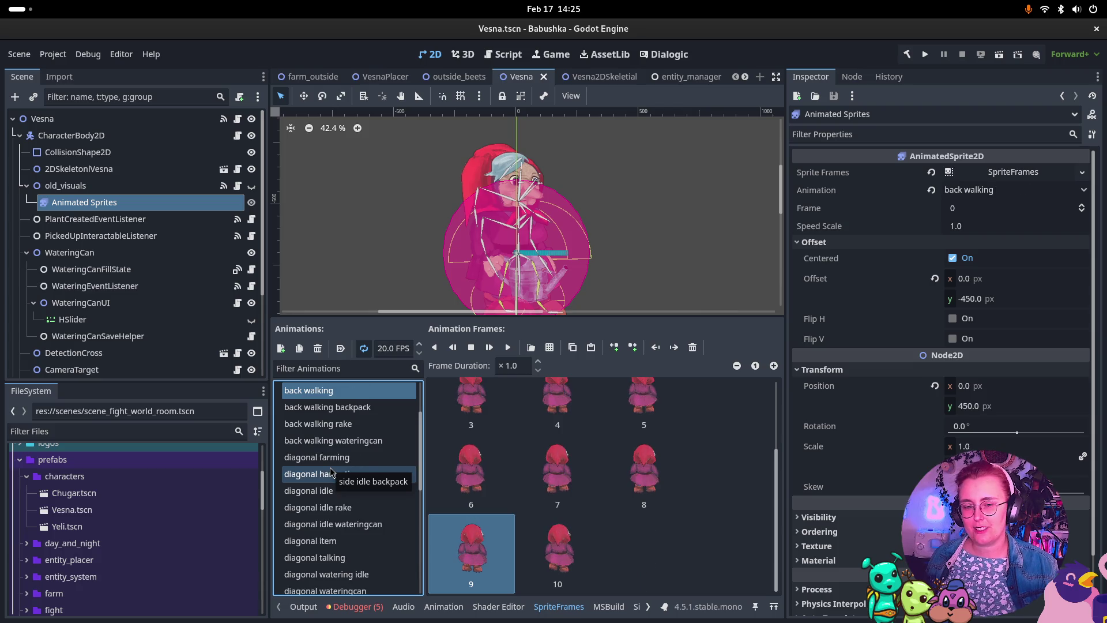
key(Up)
key(Up)
key(Up)
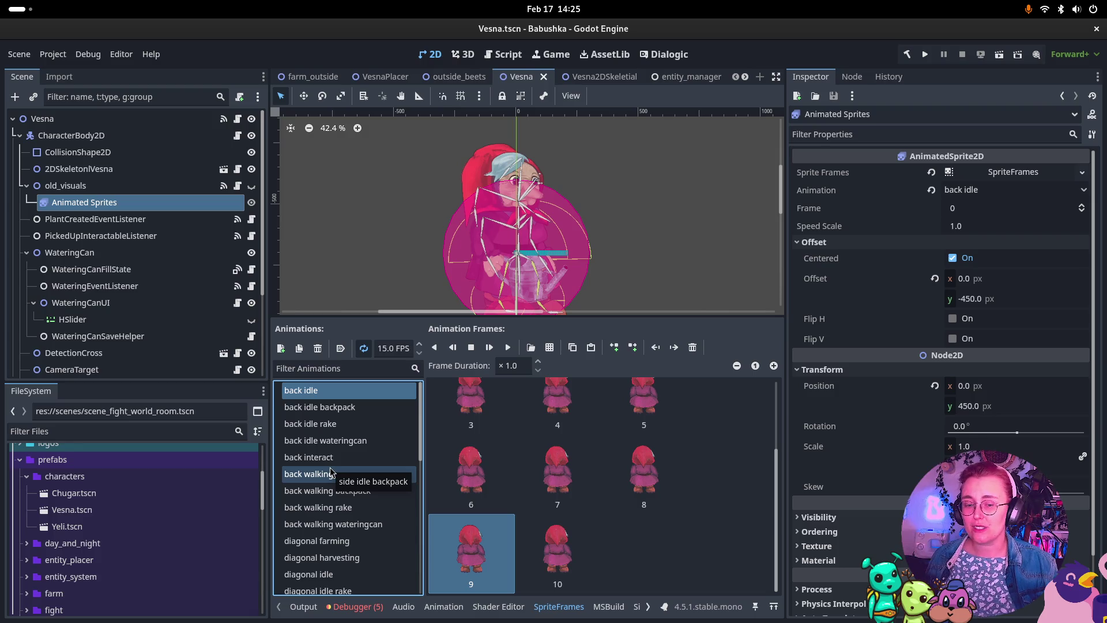
ctrl+click(678, 501)
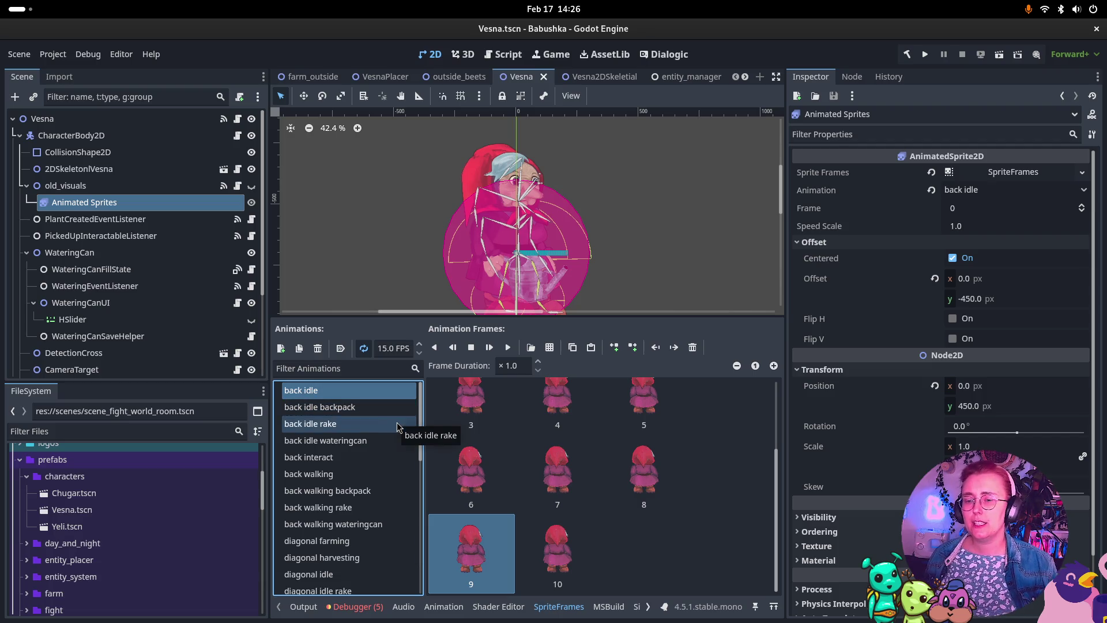
key(Down)
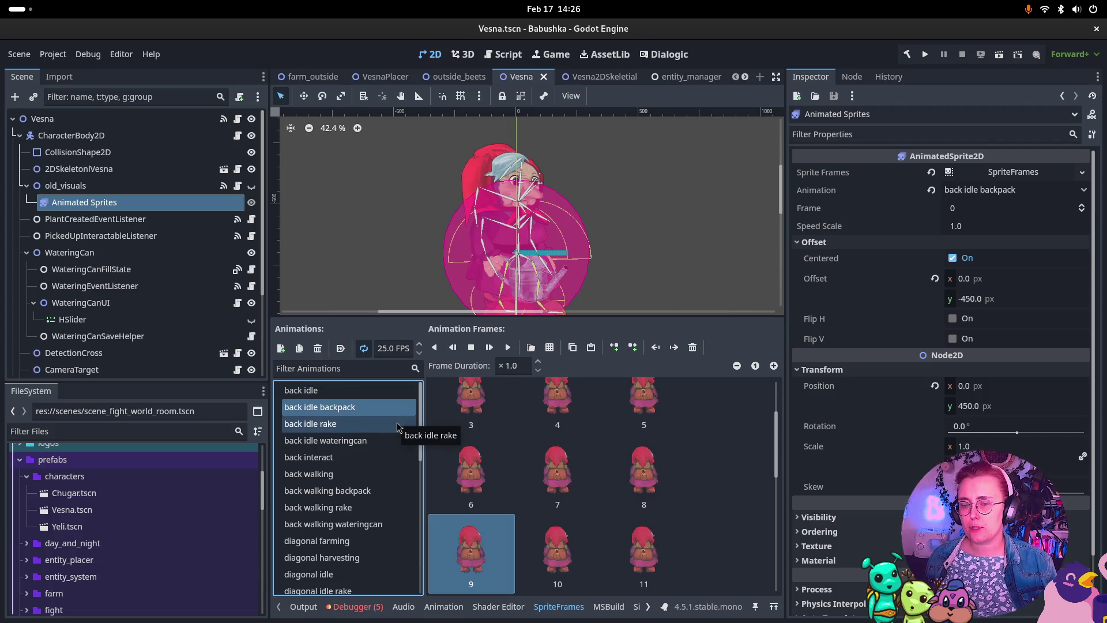
Step down through the back idle, back walking and diagonal animations to diagonal idle.
key(Down)
key(Up)
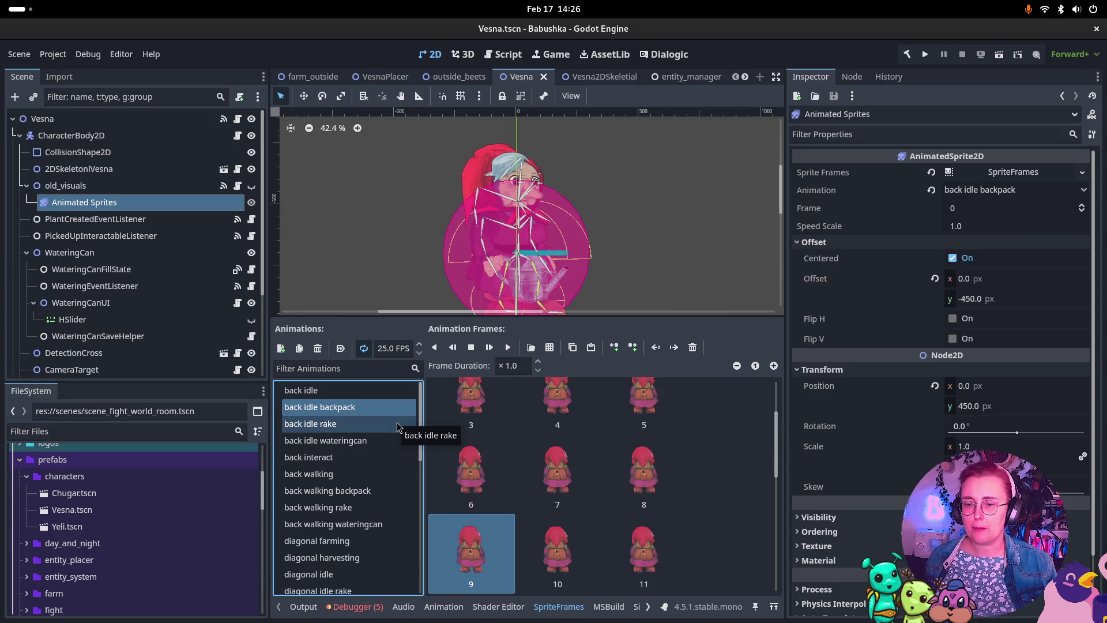
key(Down)
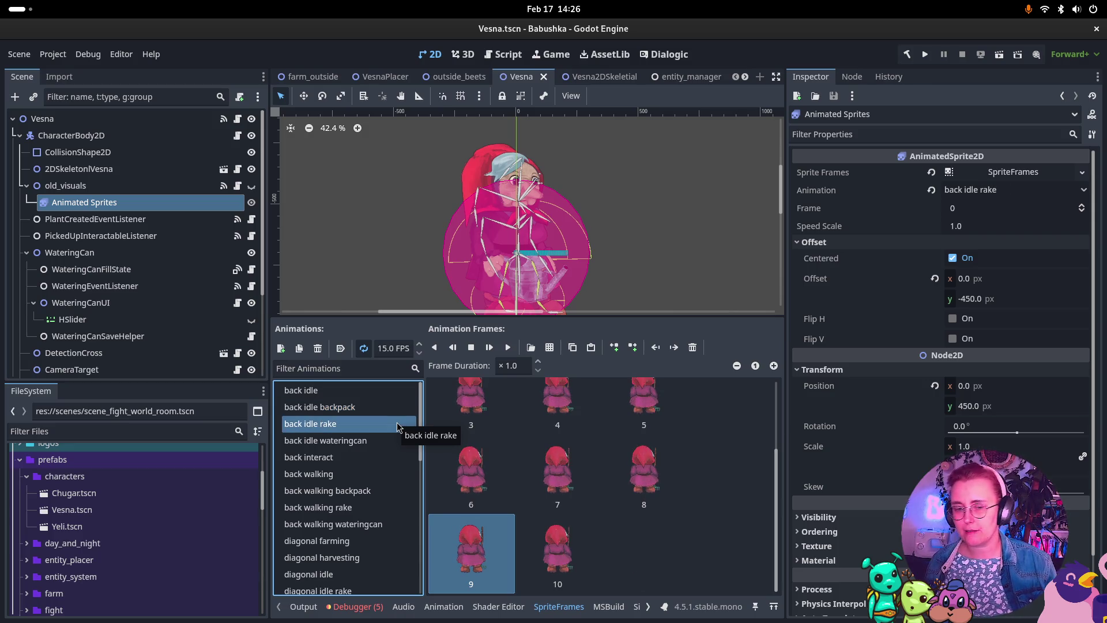
key(Down)
key(Down)
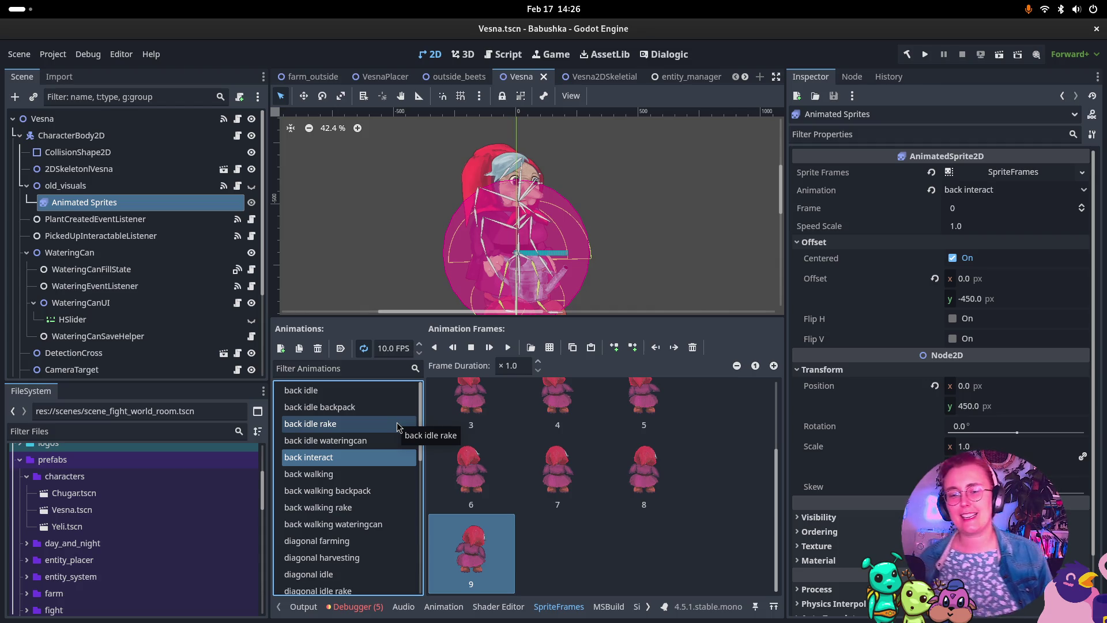
key(Down)
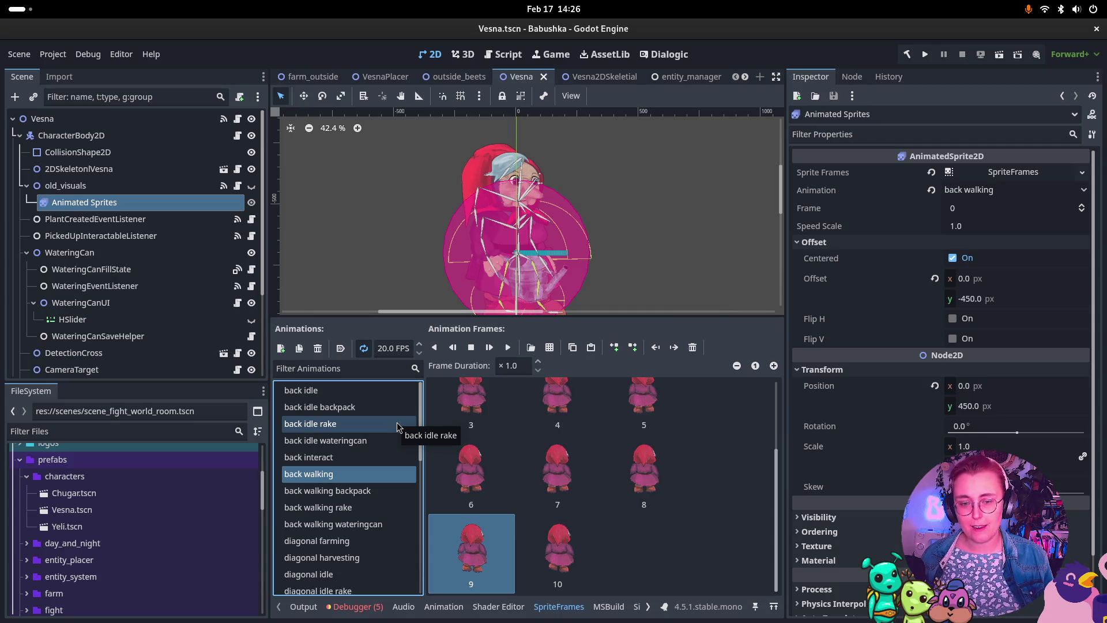
key(Down)
key(Down)
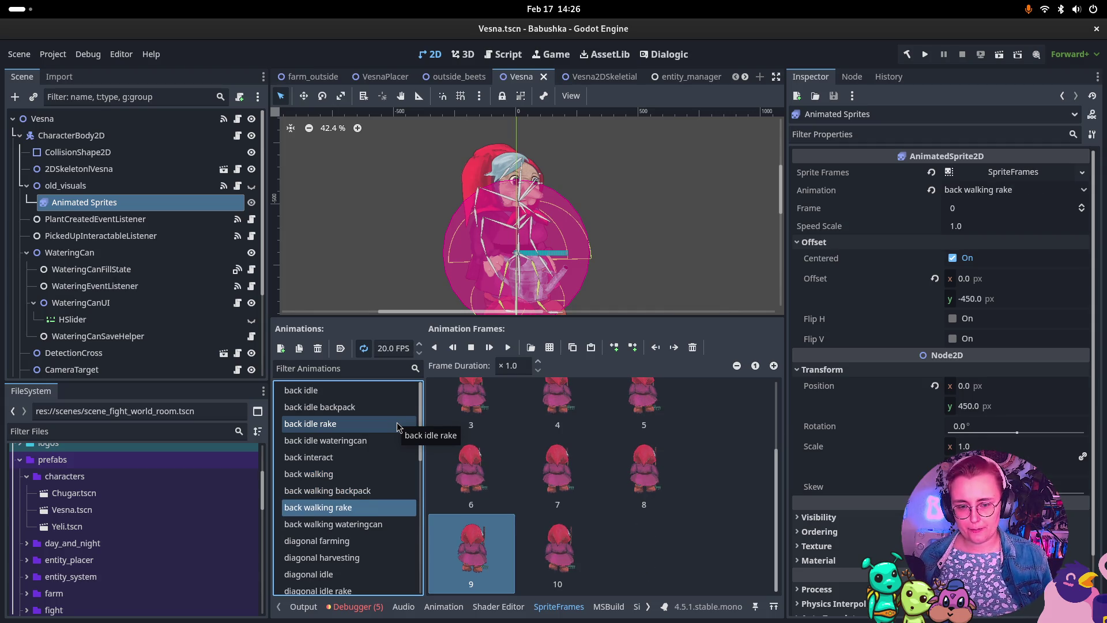
key(Down)
key(Down)
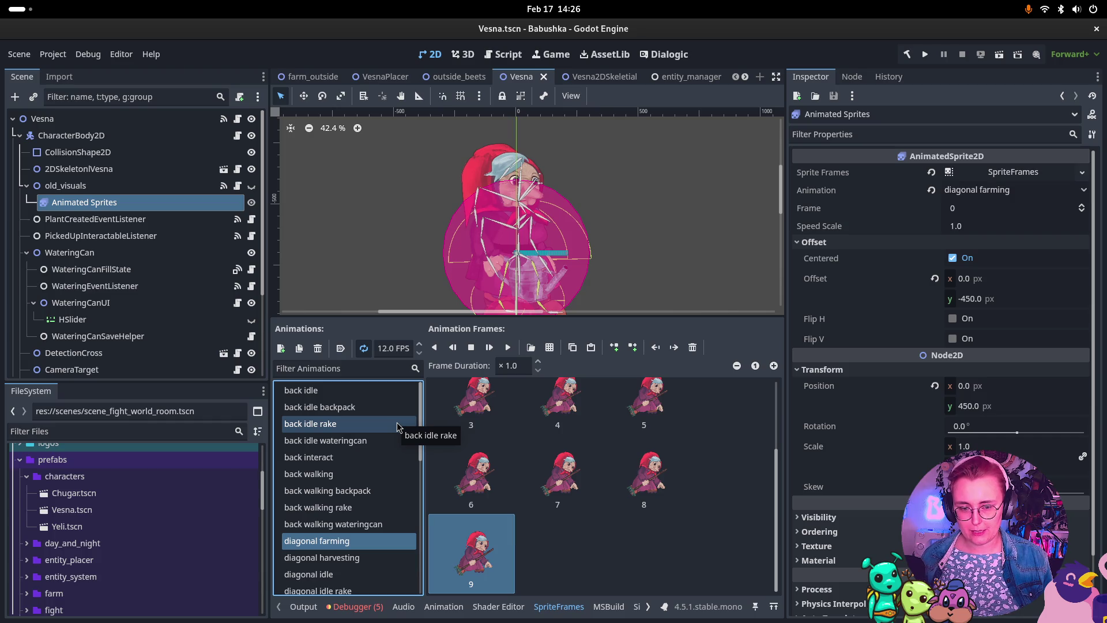
key(Down)
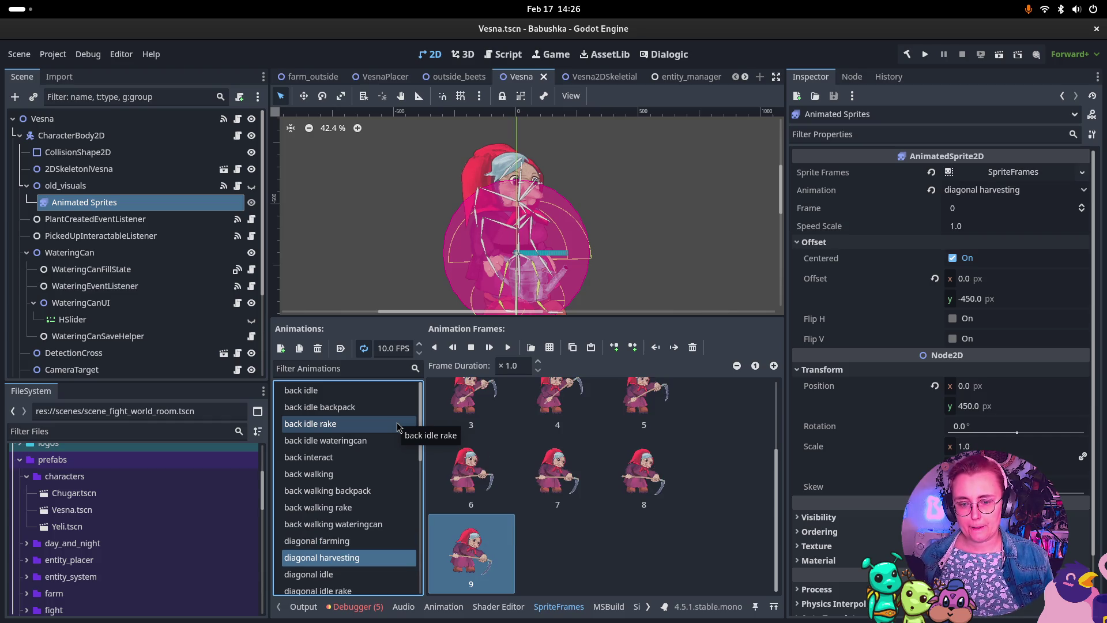
key(Down)
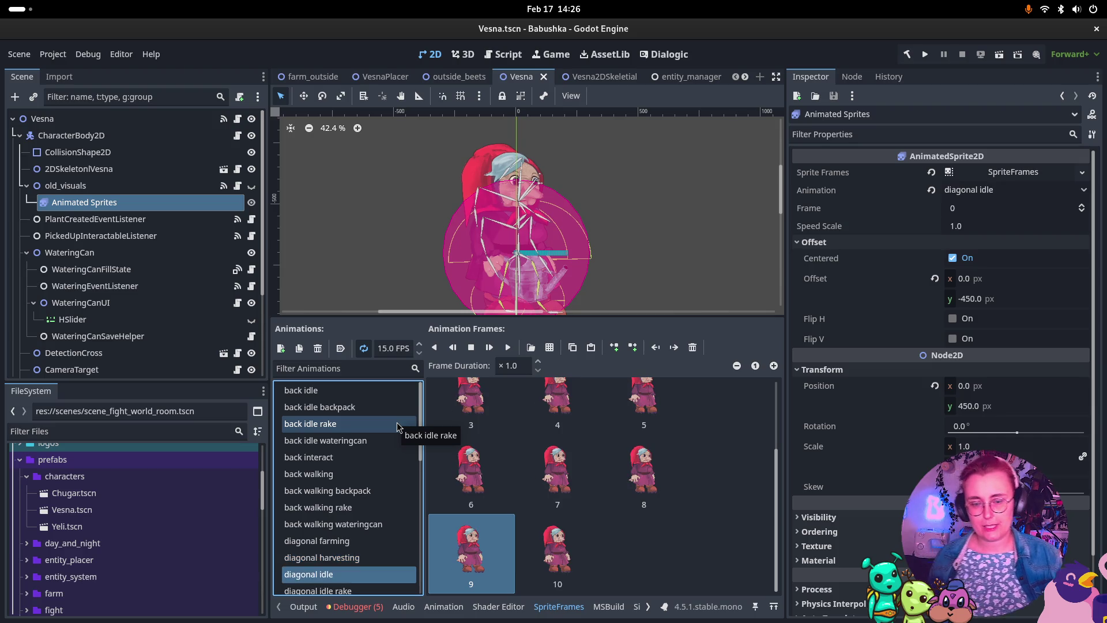
Continue down to side walking simplified at 16 FPS and enlarge the 2D viewport.
key(Down)
key(Down)
key(Down)
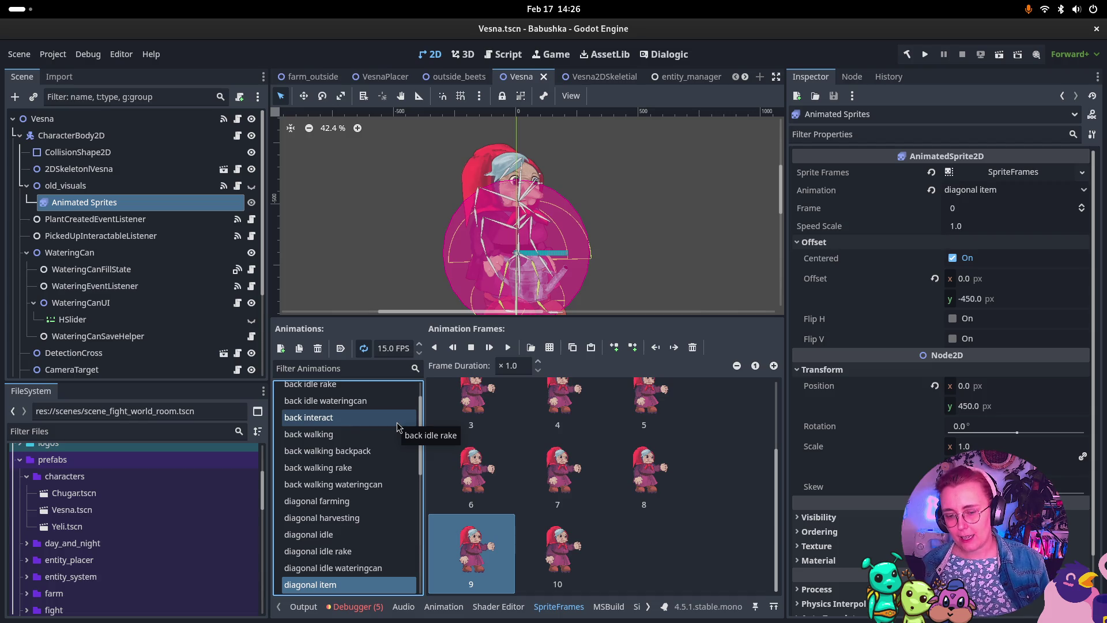
key(Down)
key(Down)
key(Down)
key(Down)
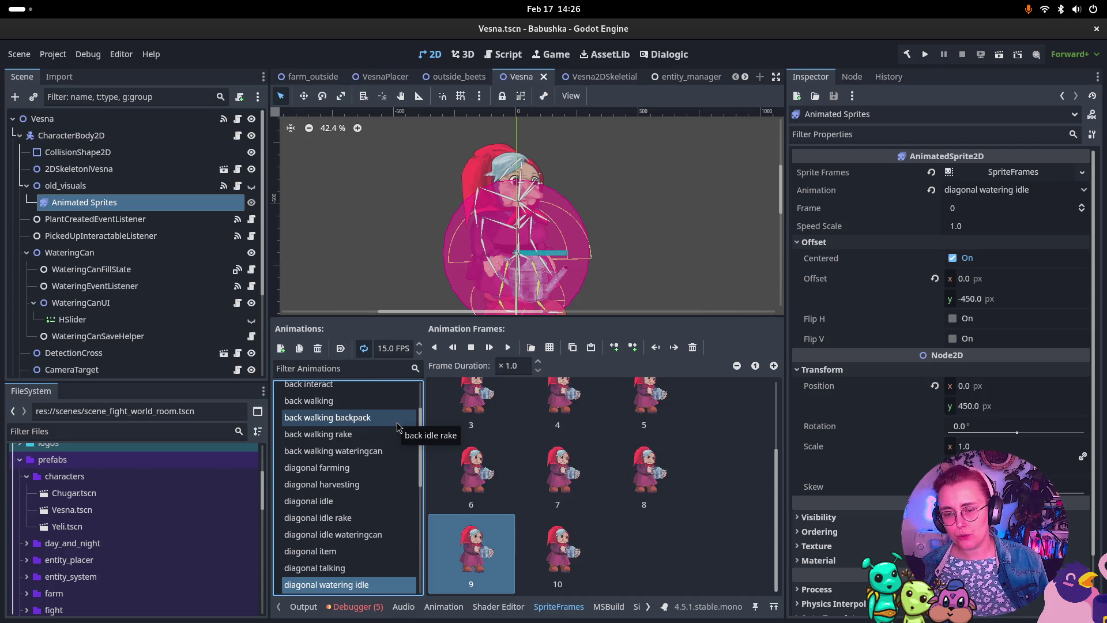
key(Down)
key(Down)
key(Down)
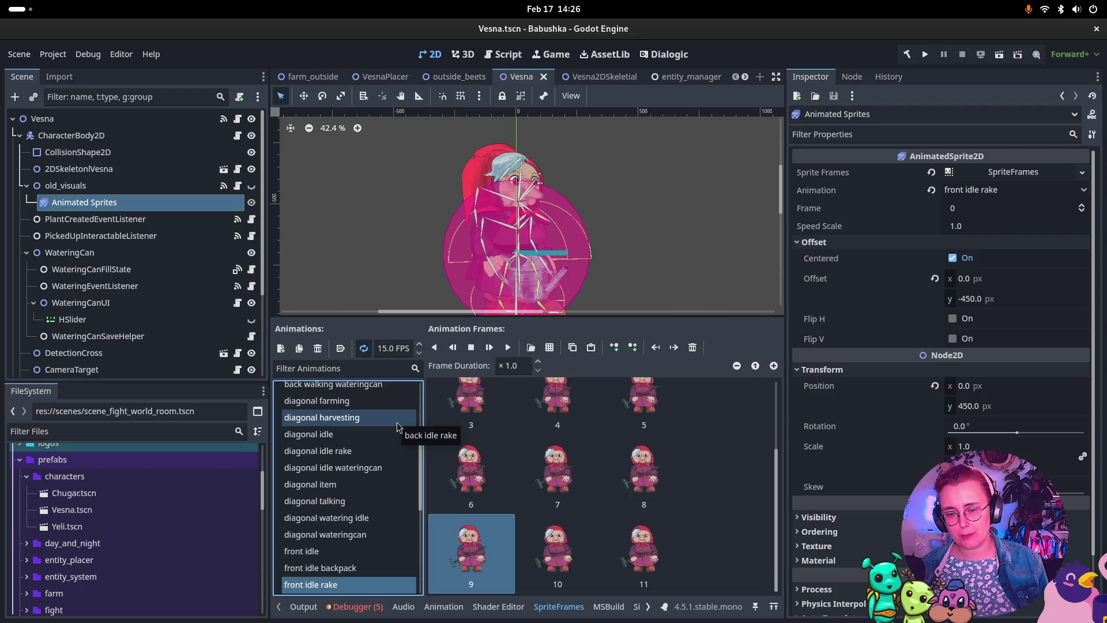
key(Down)
key(Down)
key(Down)
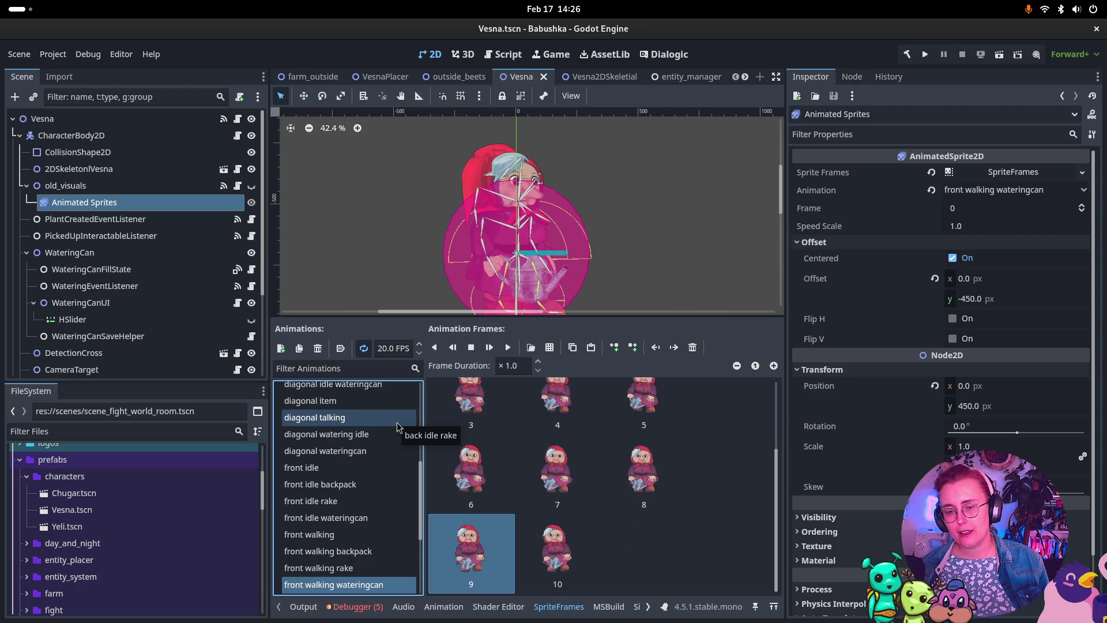
key(Down)
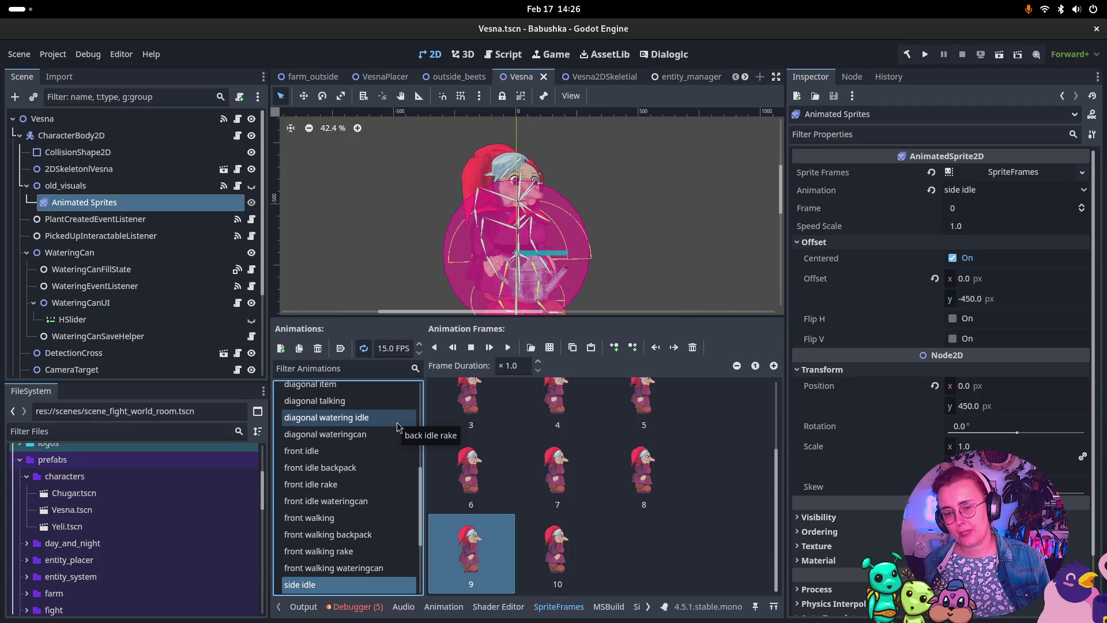
key(Down)
key(Down)
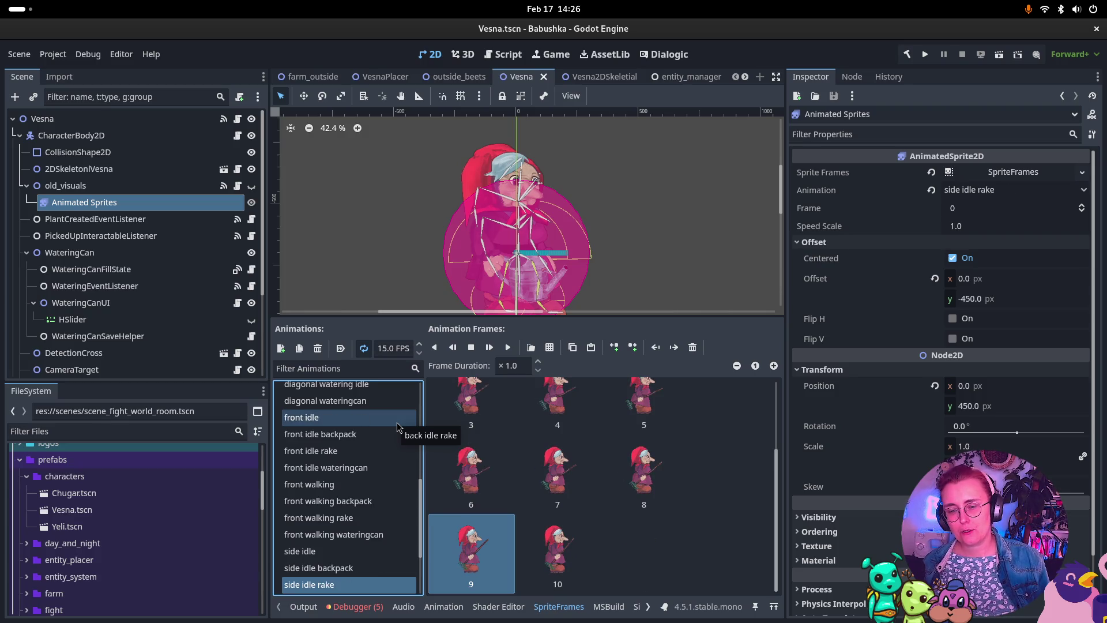
key(Down)
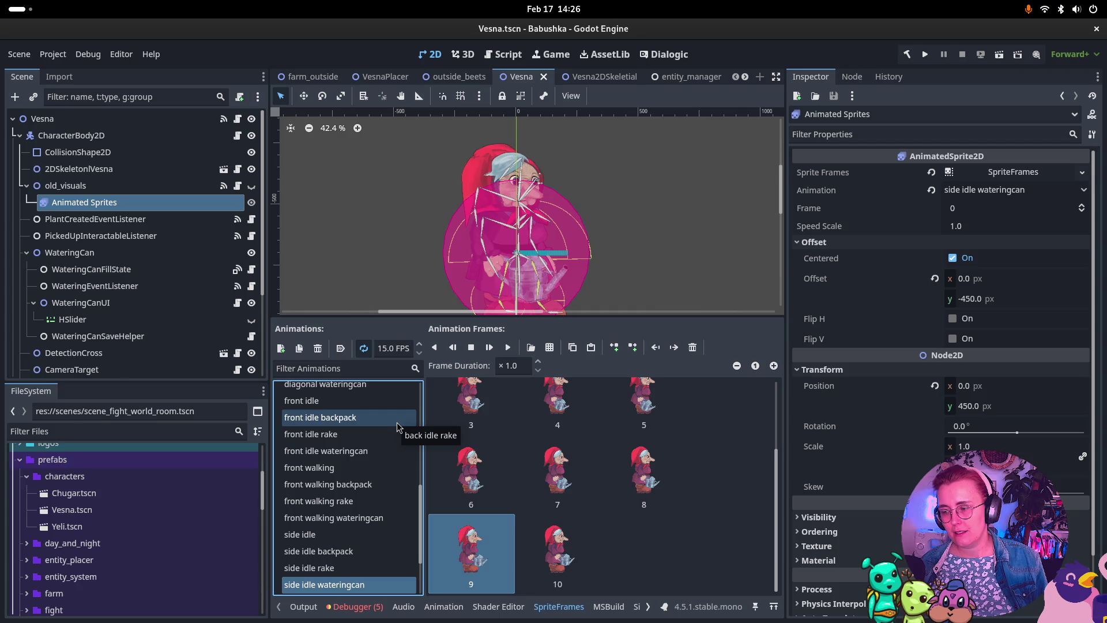
key(Down)
key(Down)
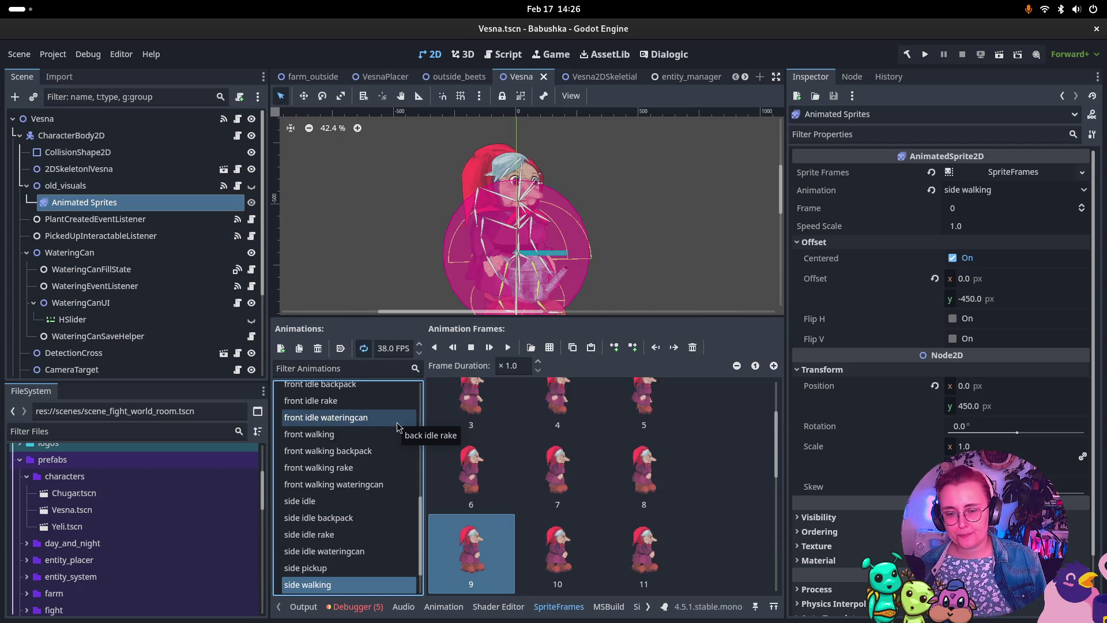
key(Down)
key(Down)
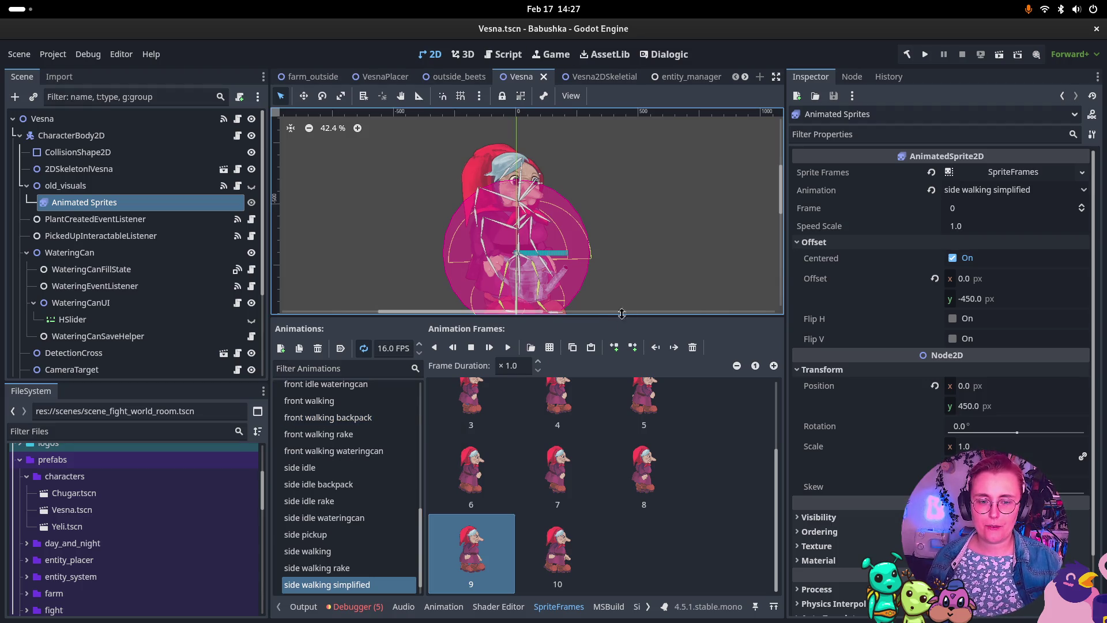
drag(621, 315, 621, 406)
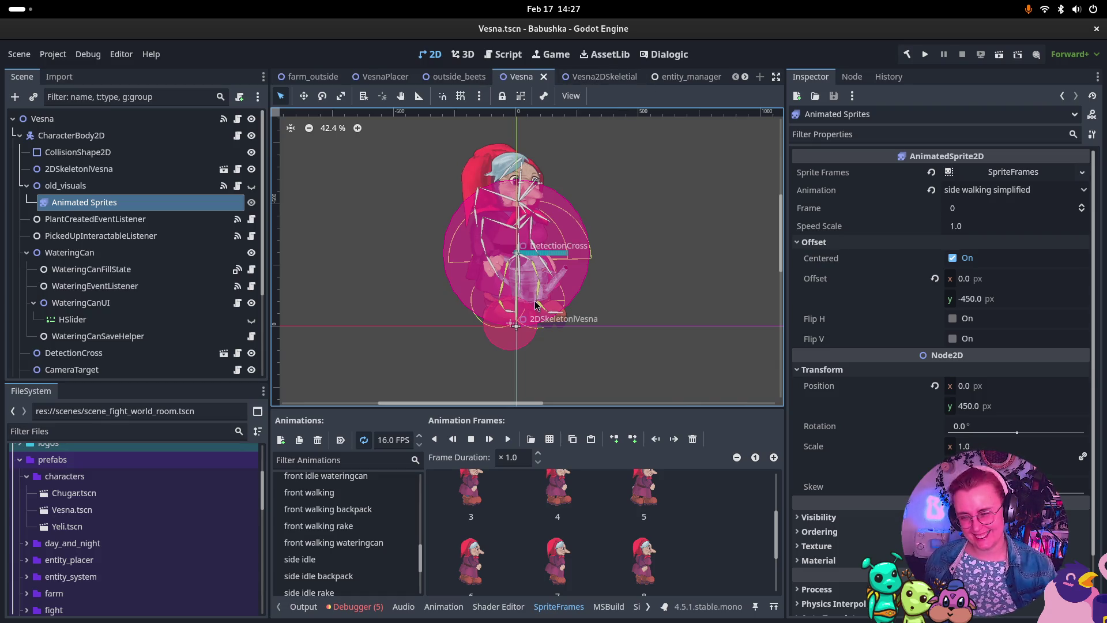
key(super)
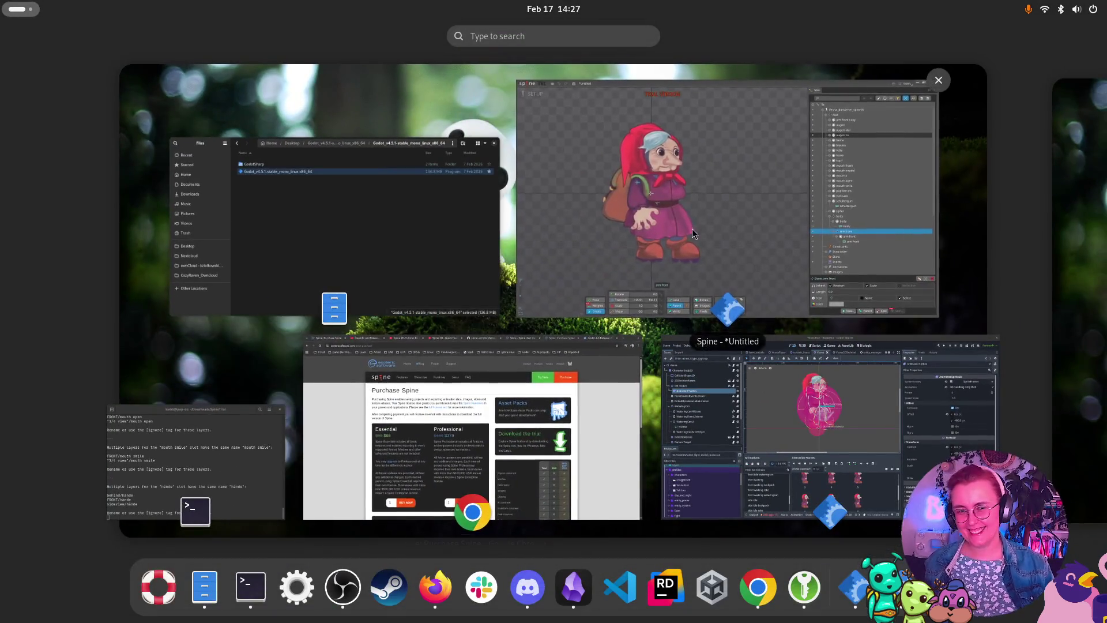
In Spine, fold away arm front's children under body and add arm front Copy to the selection.
click(694, 225)
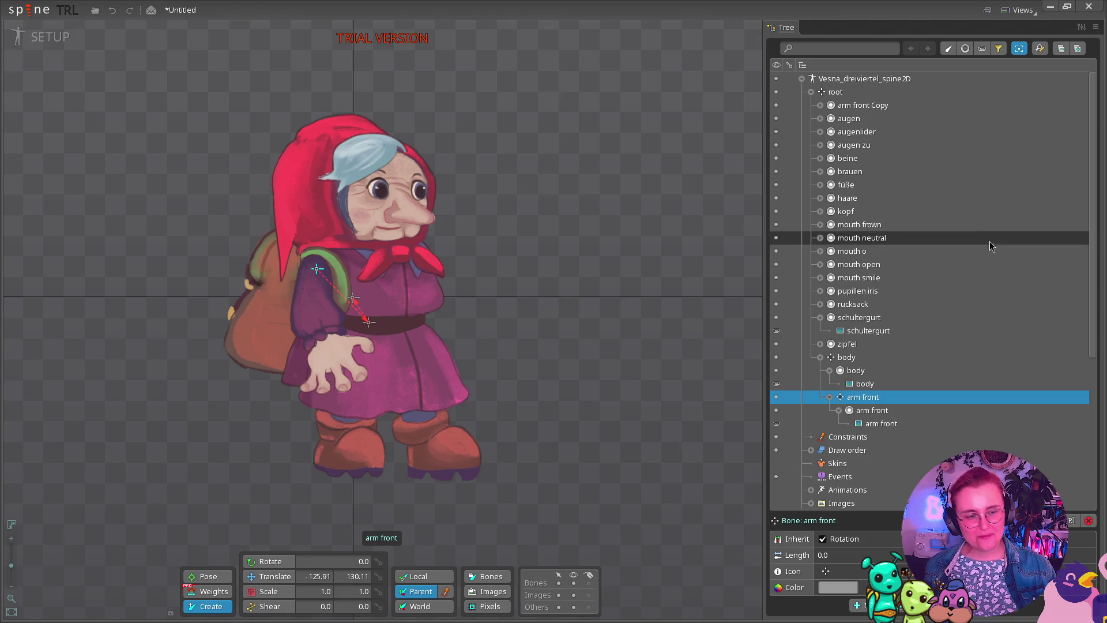
click(819, 358)
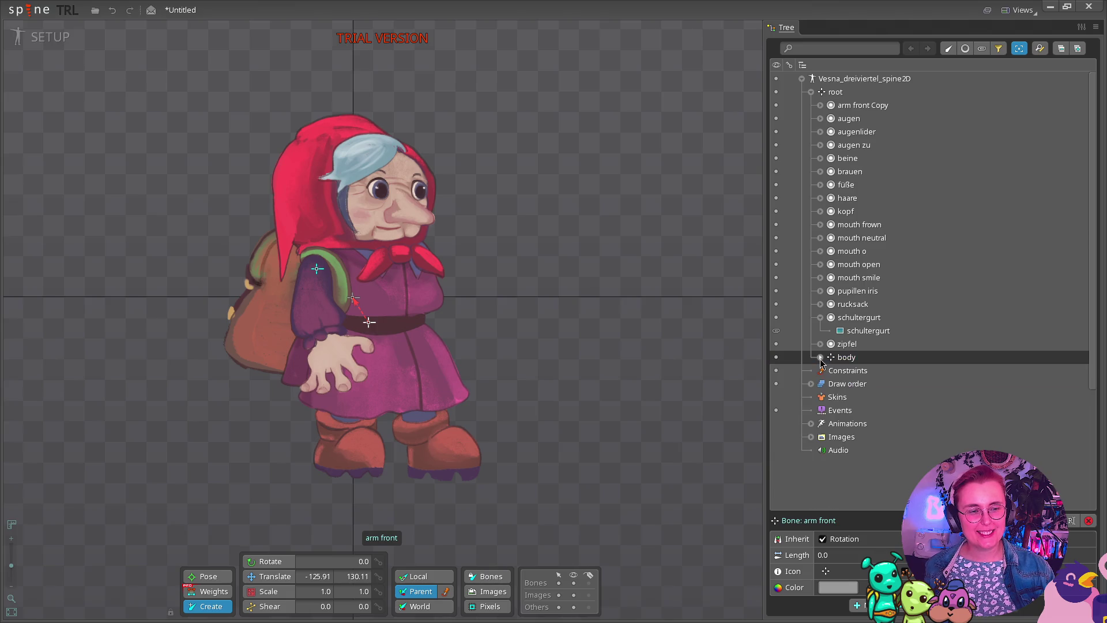
click(820, 358)
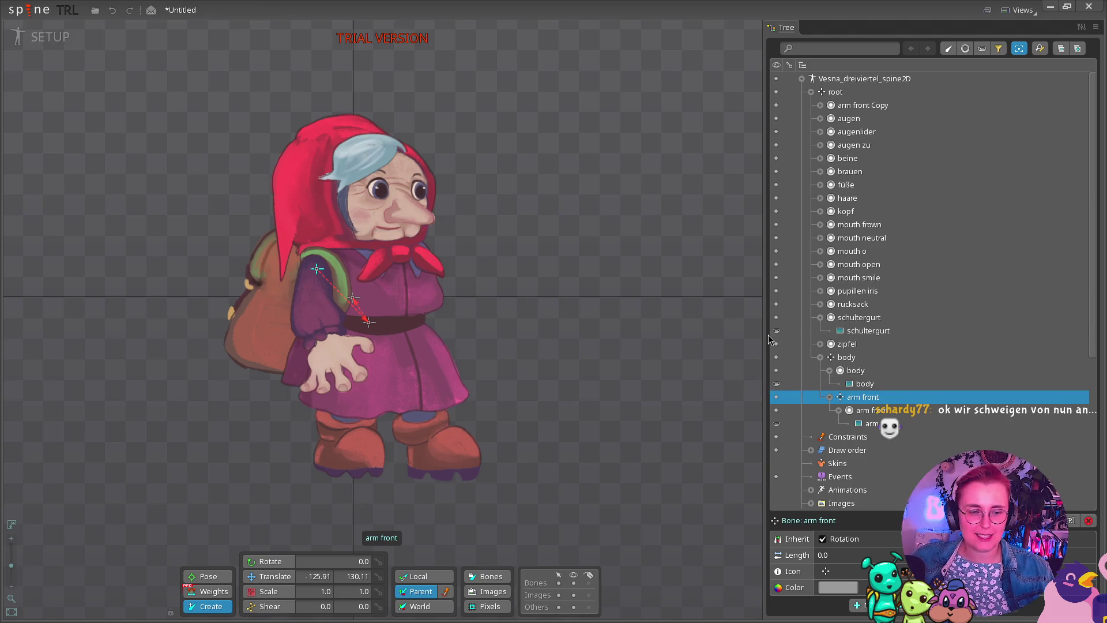
click(829, 397)
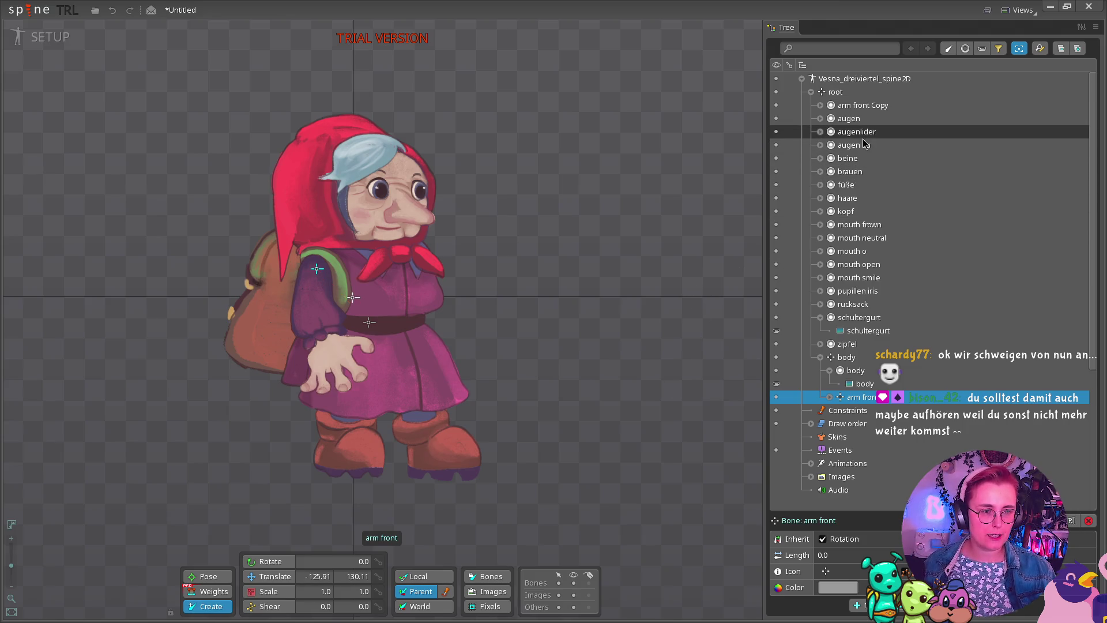
ctrl+click(868, 106)
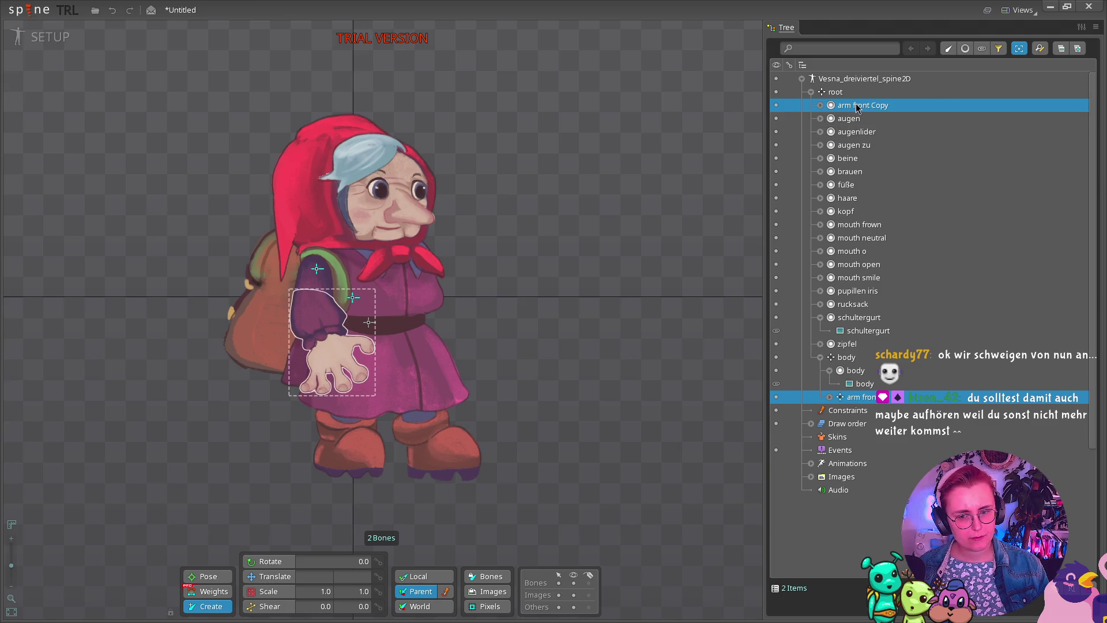
key(Print)
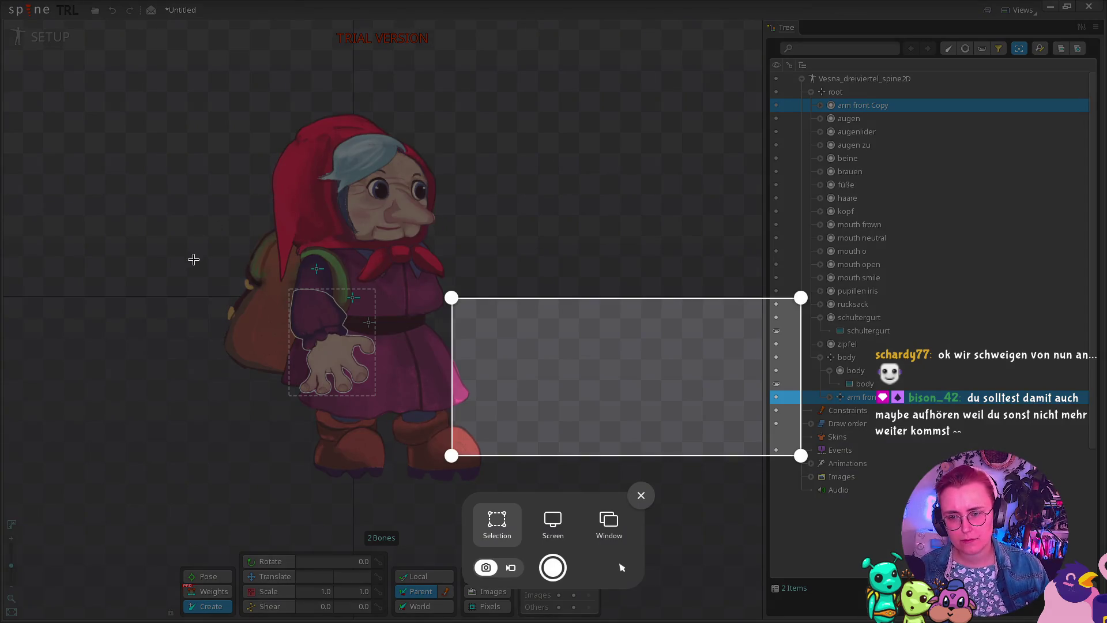
mouse_move(187, 254)
mouse_down()
mouse_move(474, 528)
mouse_move(520, 482)
mouse_up()
click(553, 567)
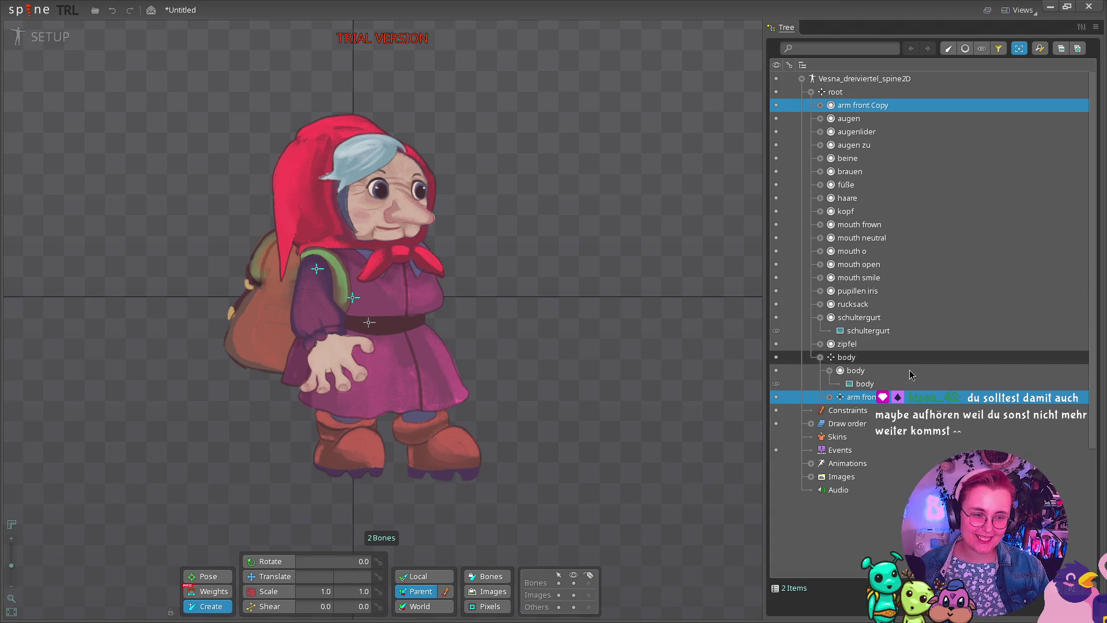
Create a new bone under arm front in Create mode with arm front Copy selected.
click(868, 384)
click(876, 398)
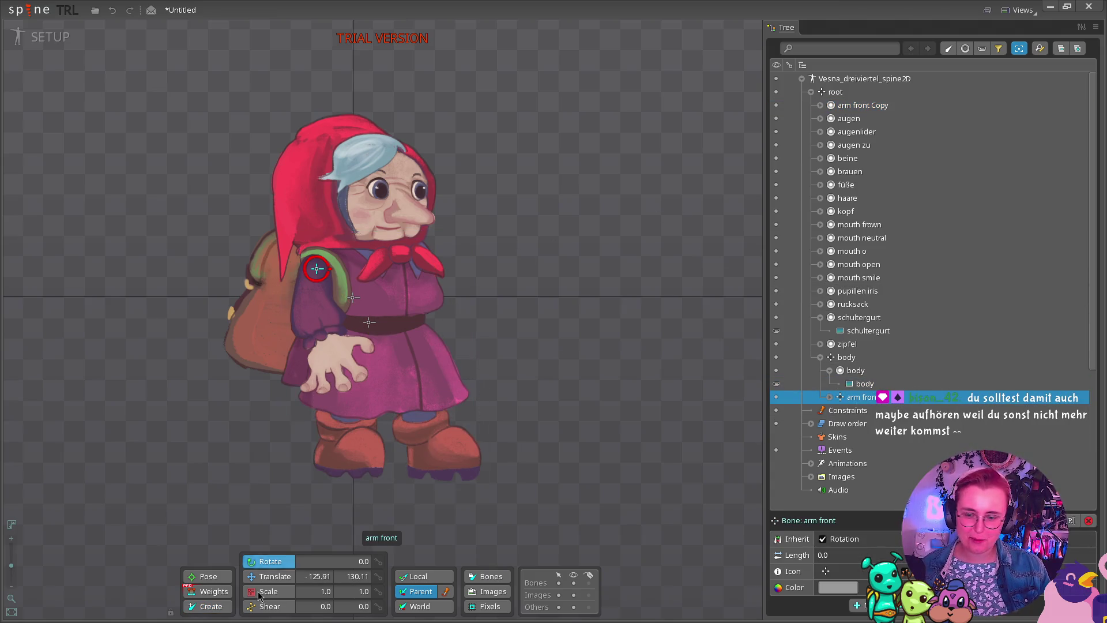
key(x)
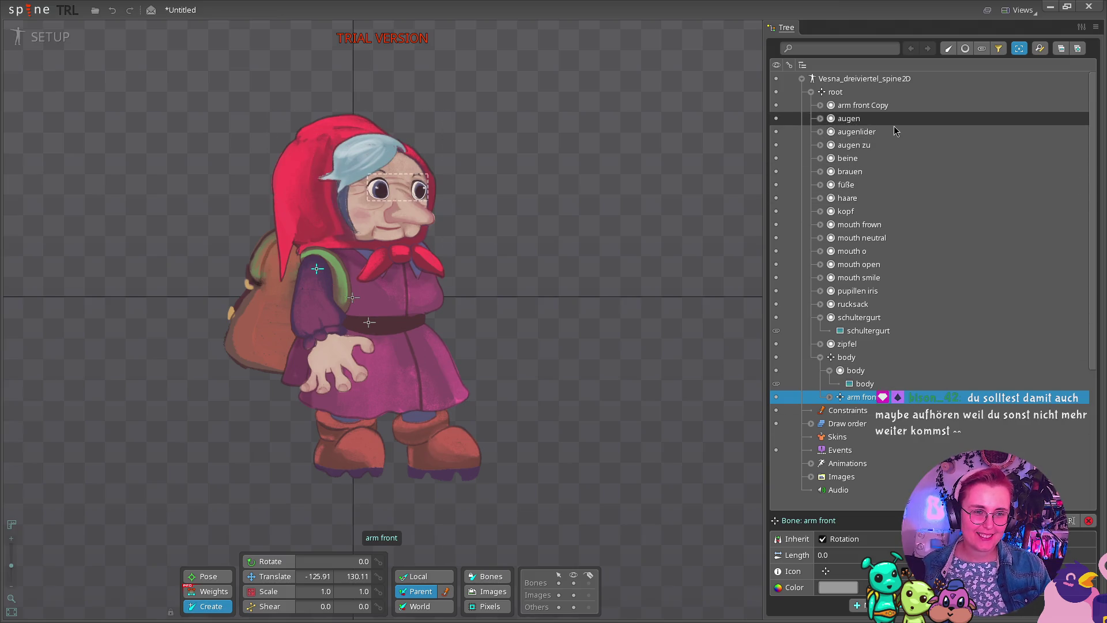
ctrl+click(876, 108)
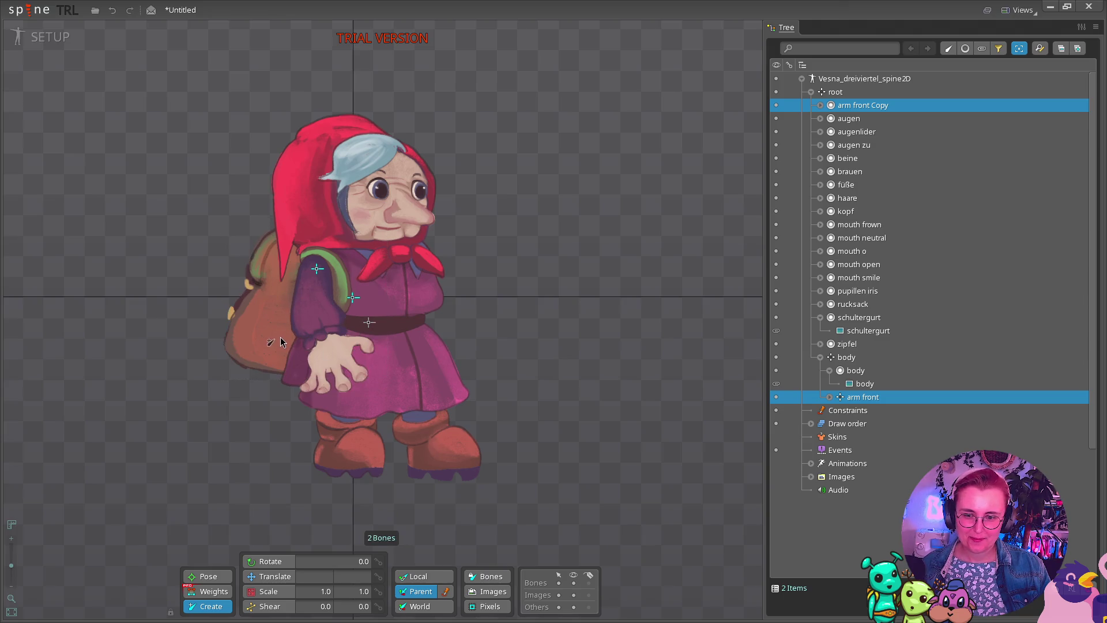
click(316, 308)
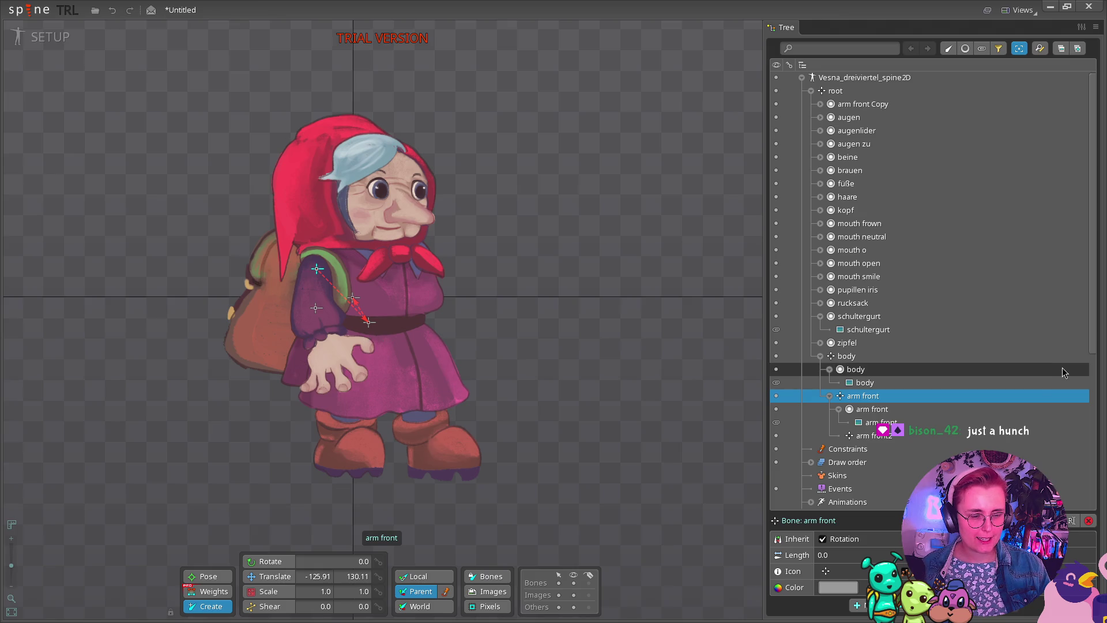
Delete the unwanted arm front2 bone and reselect the arm front Copy slot.
click(856, 436)
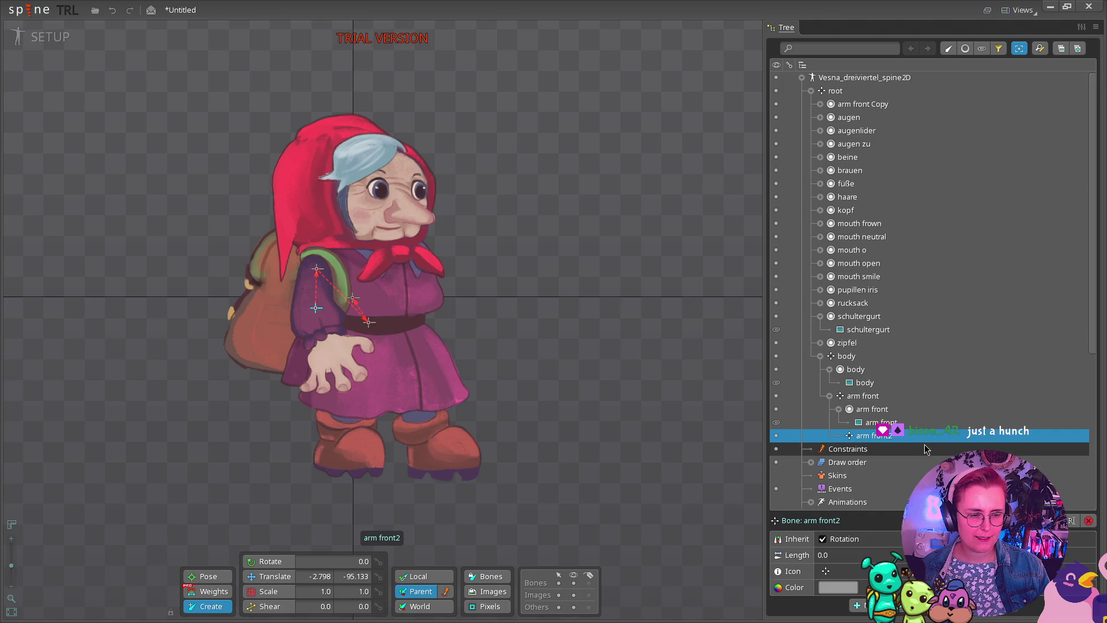
key(Up)
click(886, 436)
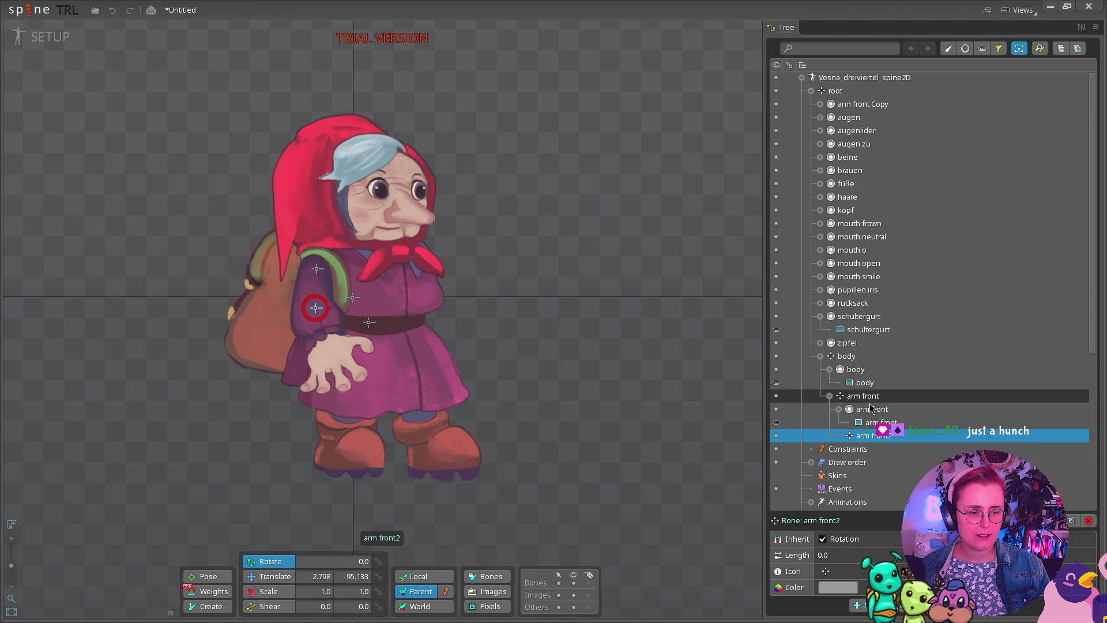
key(Delete)
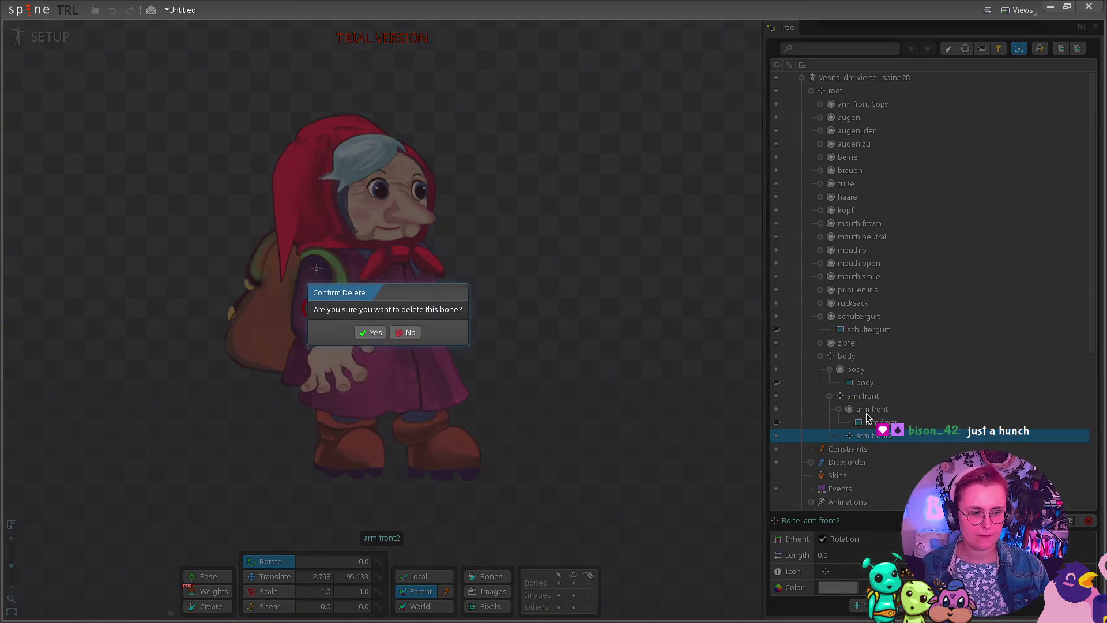
click(369, 333)
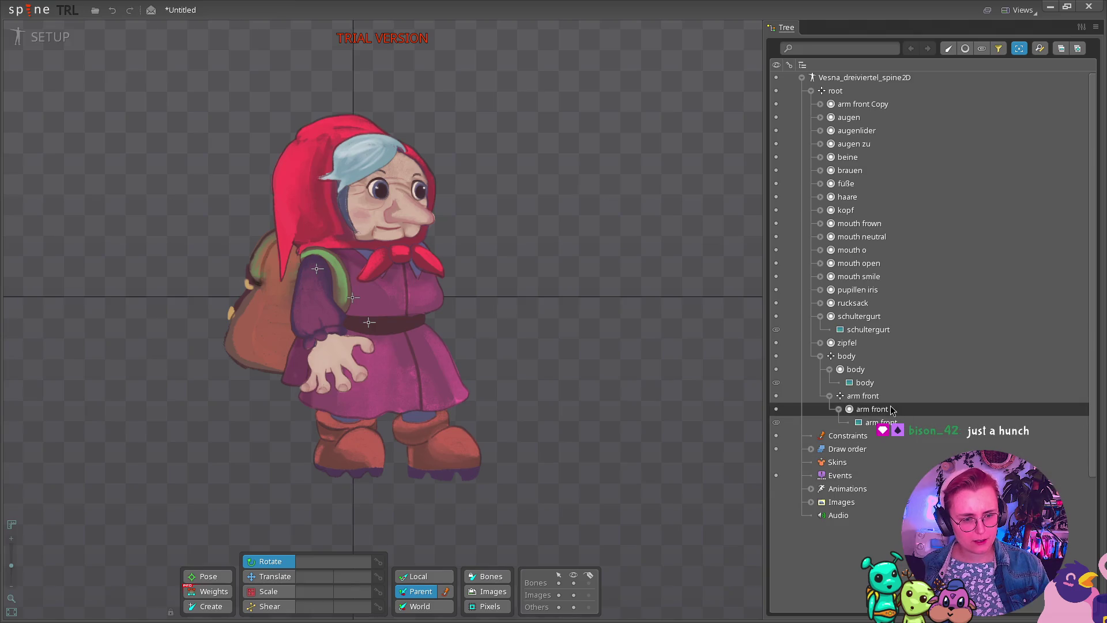
ctrl+click(883, 106)
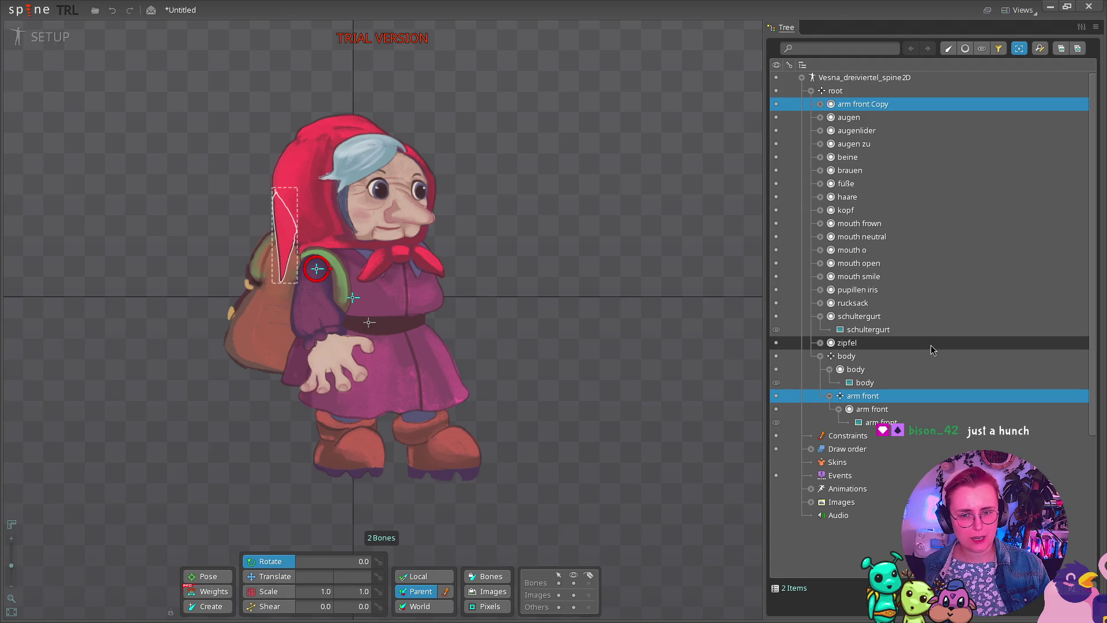
ctrl+click(830, 106)
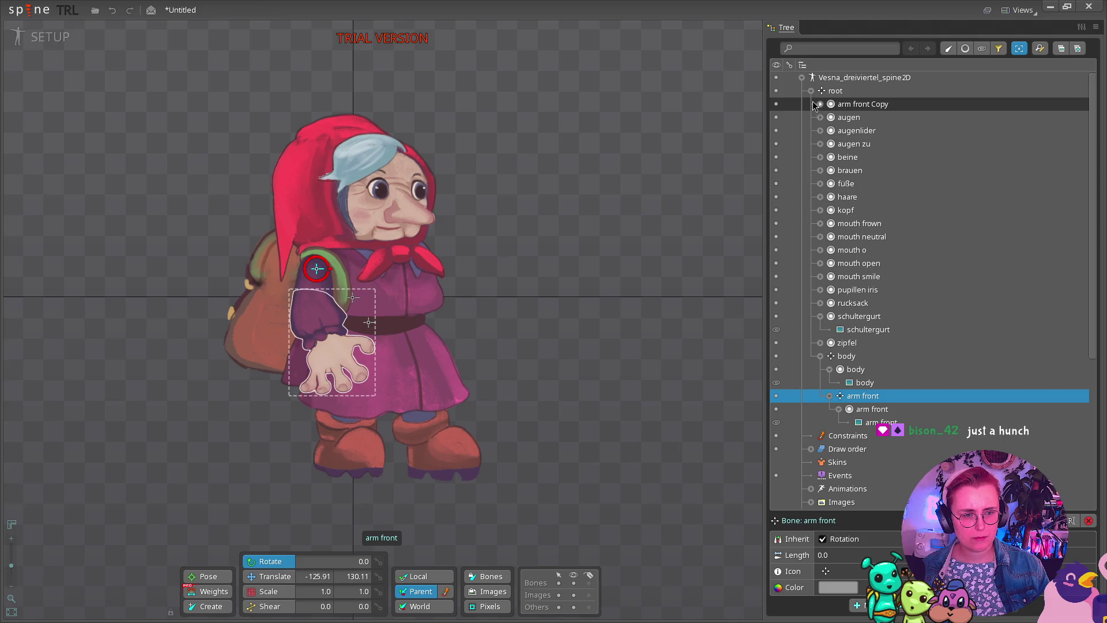
click(819, 104)
ctrl+click(856, 119)
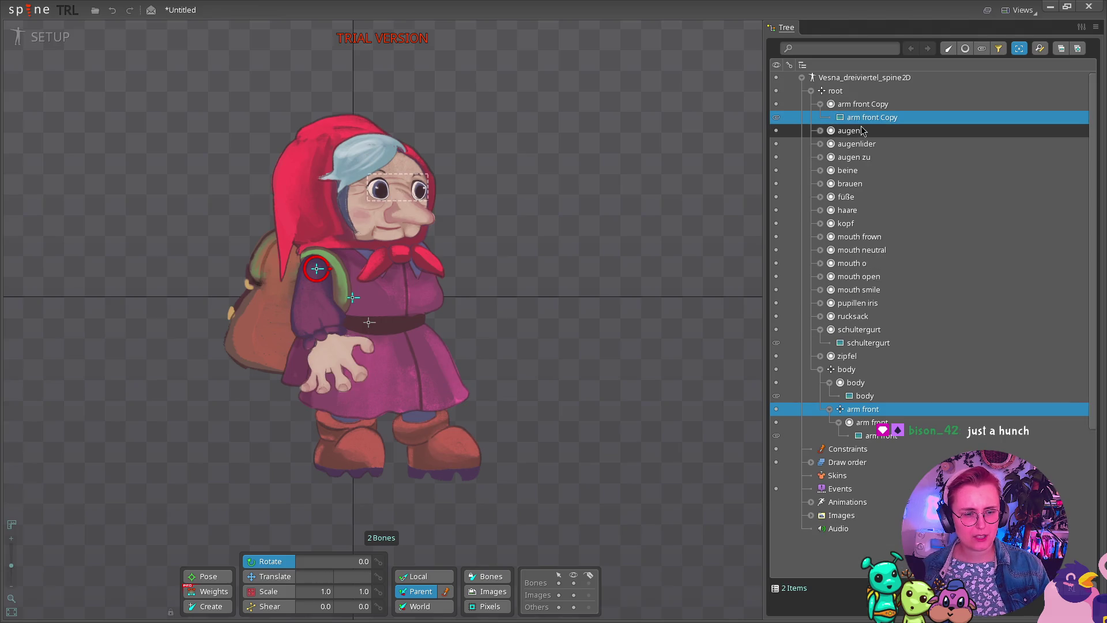
click(871, 105)
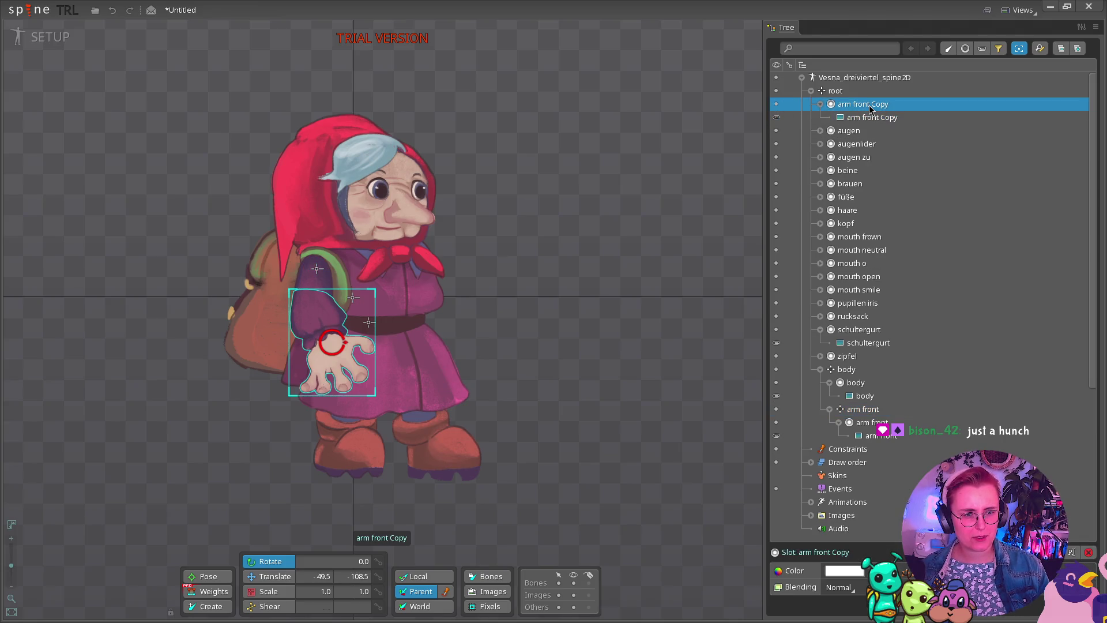
click(863, 409)
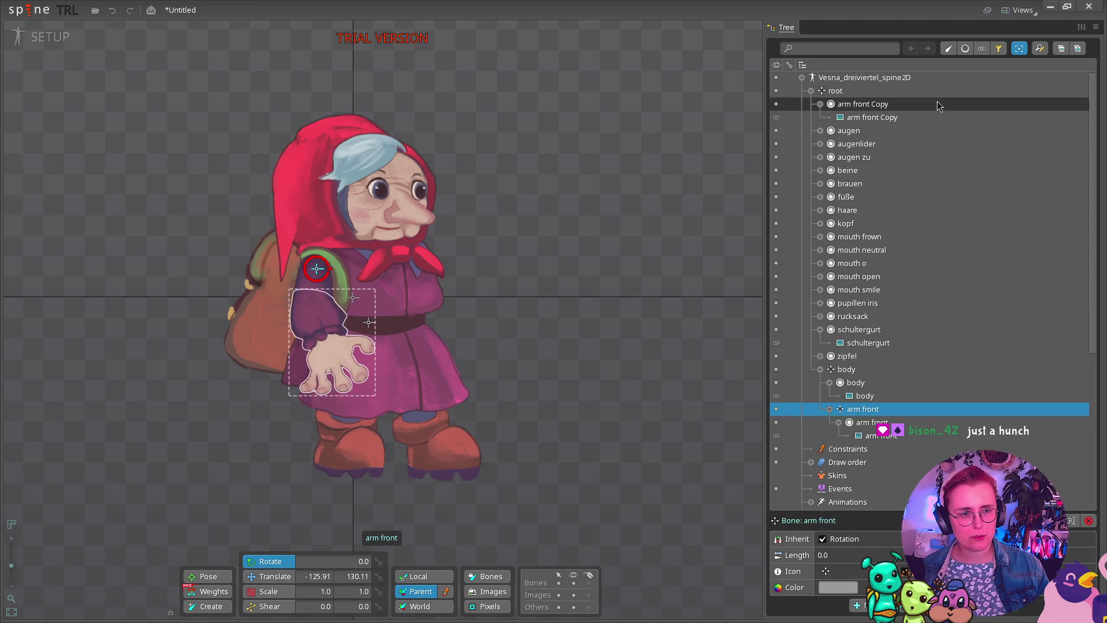
ctrl+click(922, 105)
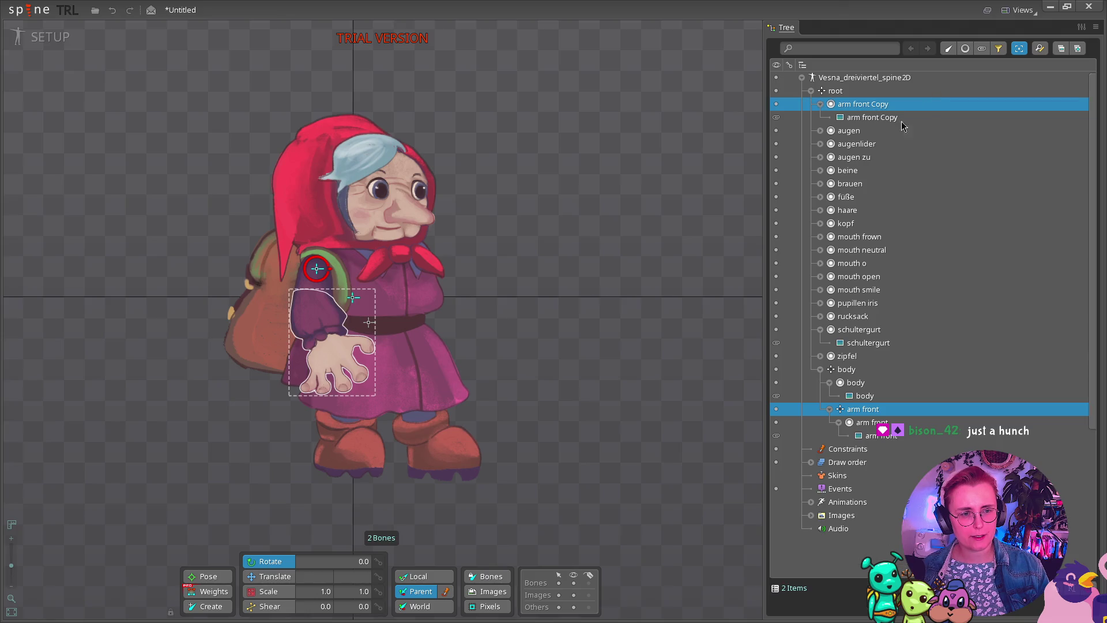
click(210, 607)
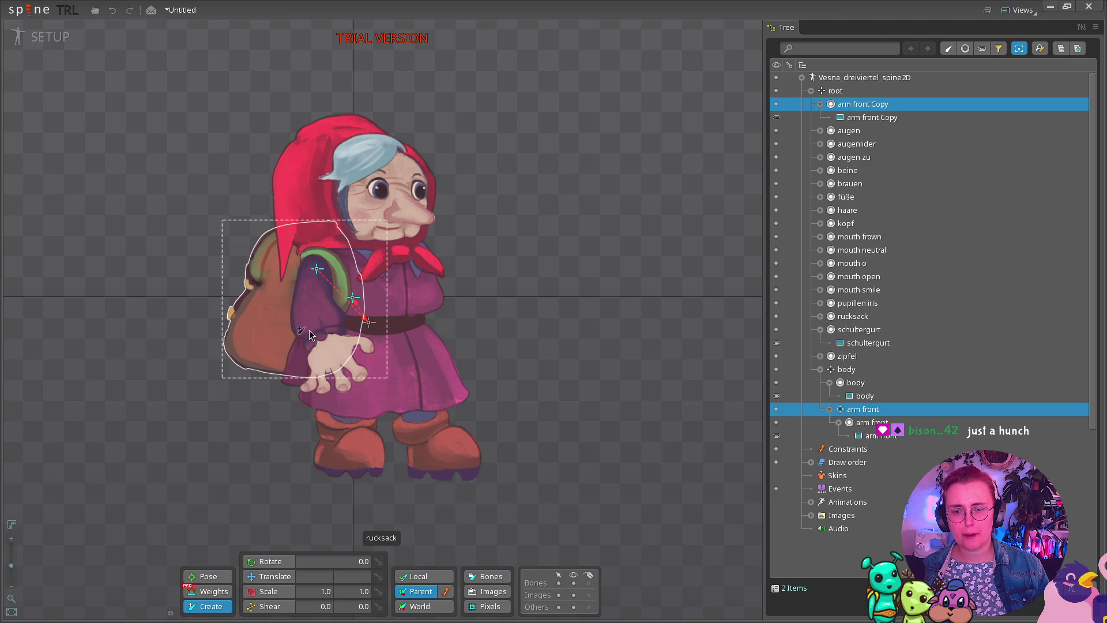
click(314, 311)
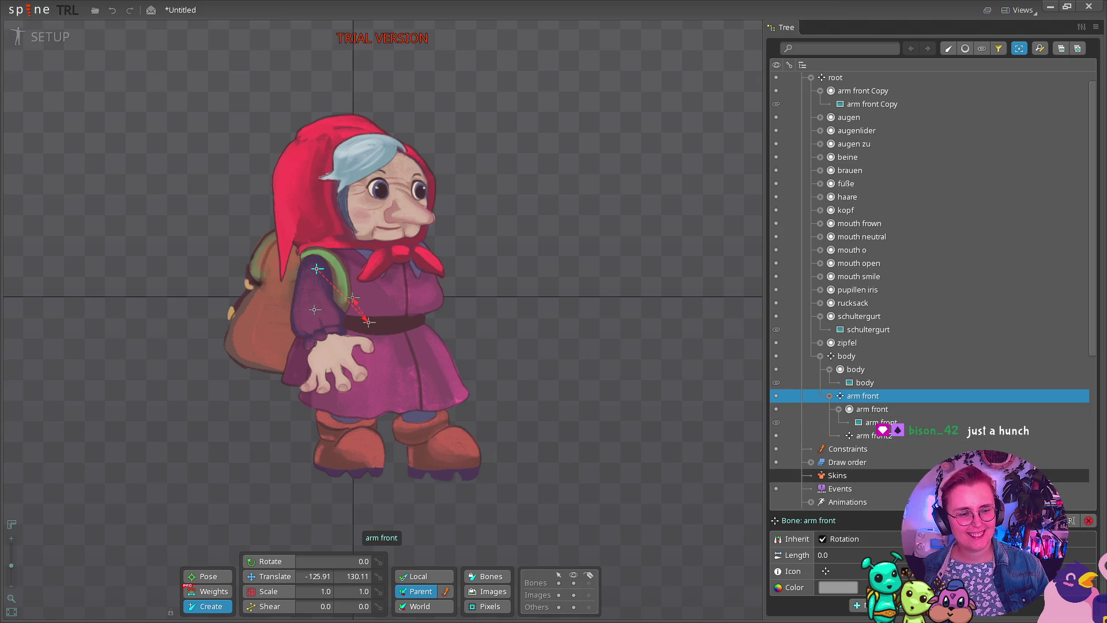
click(872, 437)
key(Delete)
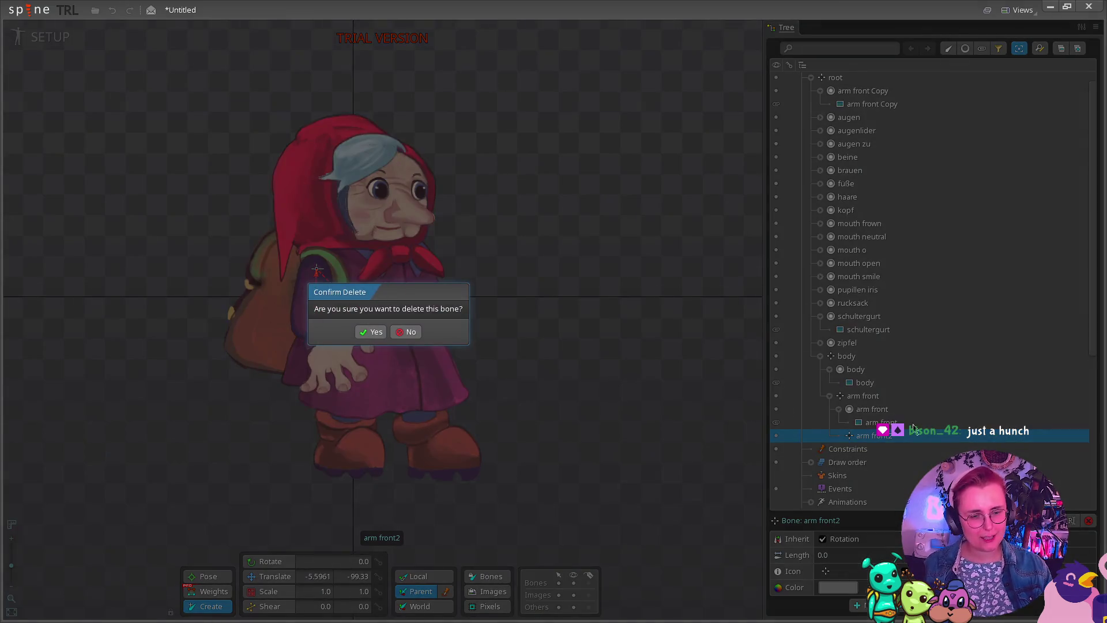
click(371, 332)
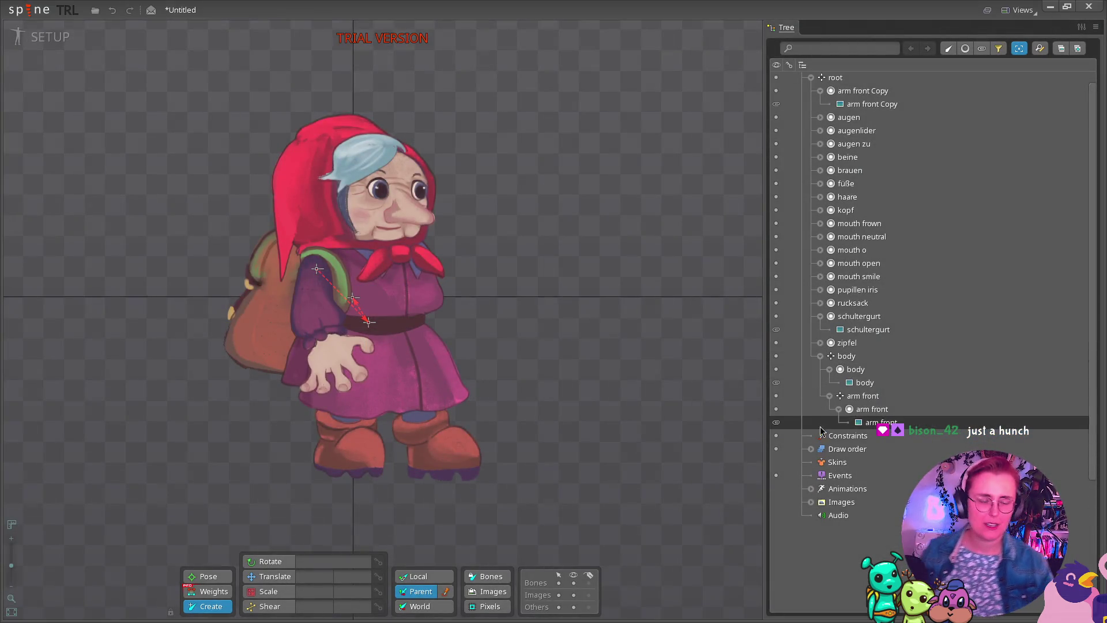
click(882, 396)
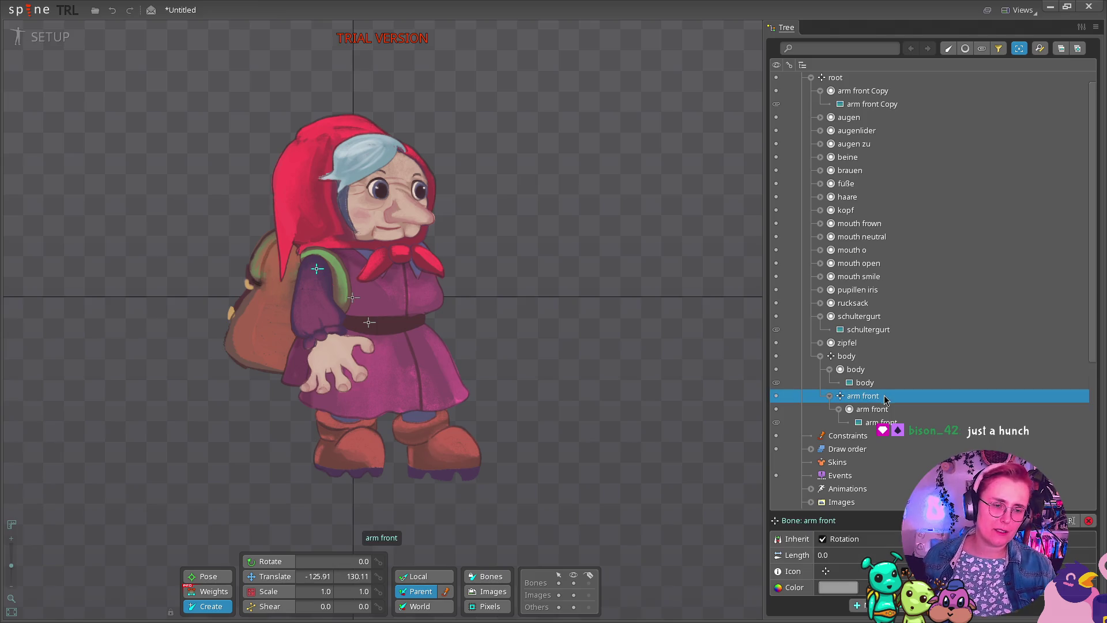
ctrl+click(862, 92)
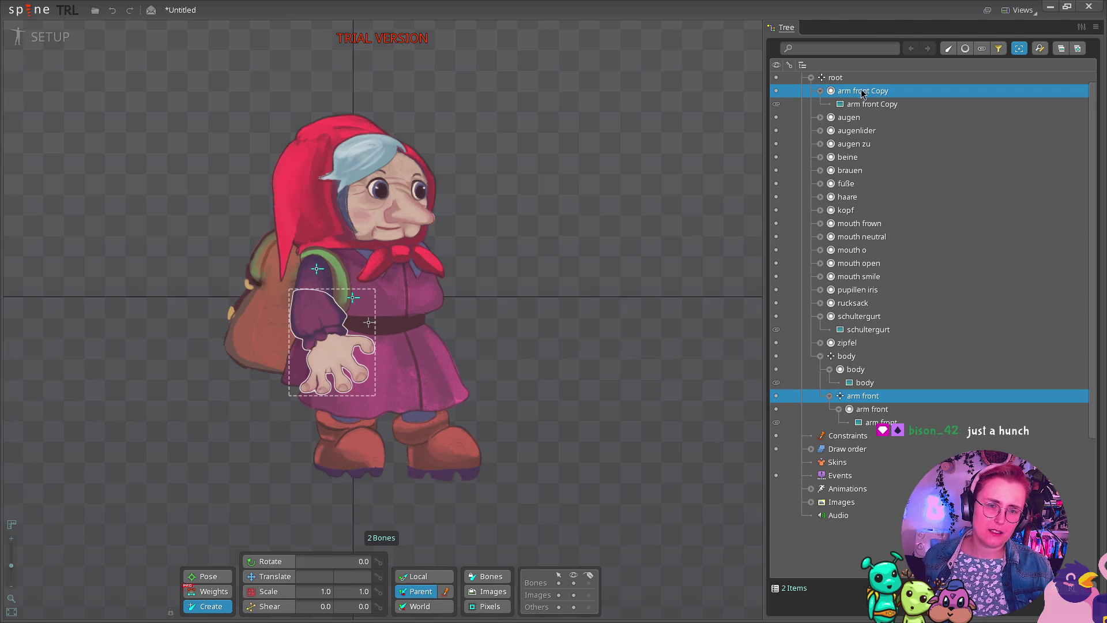
click(314, 306)
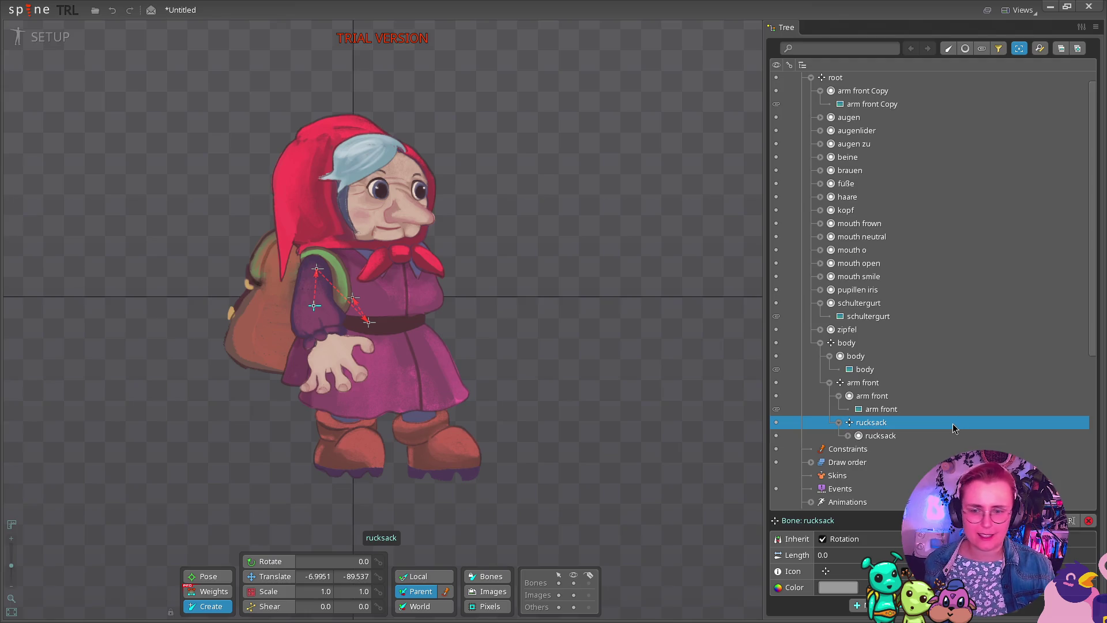
key(ctrl+z)
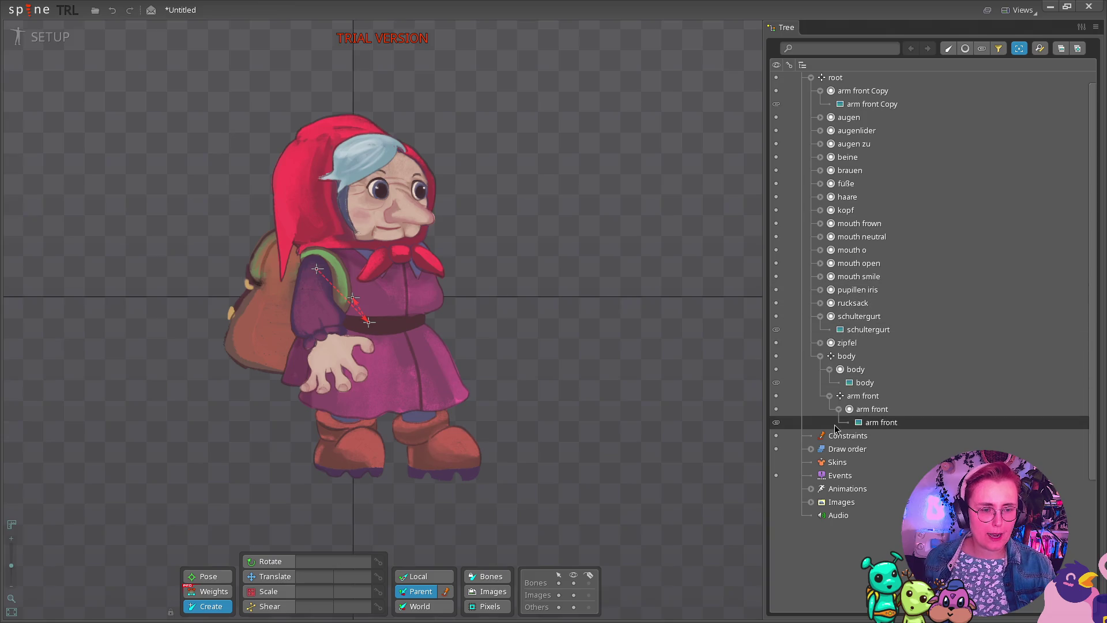
click(863, 396)
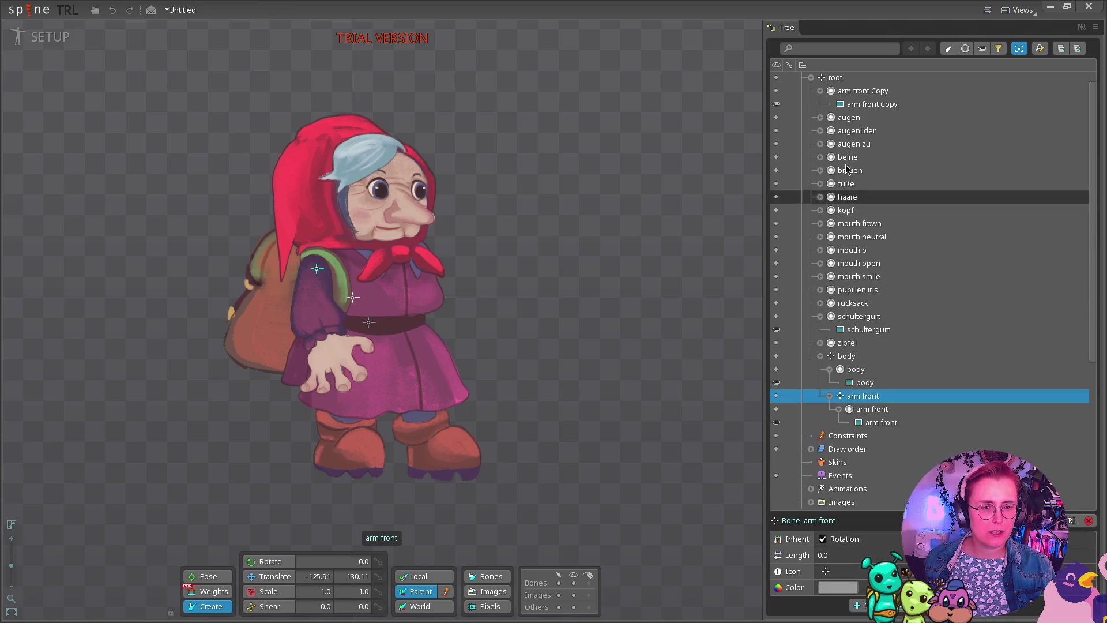
ctrl+click(851, 92)
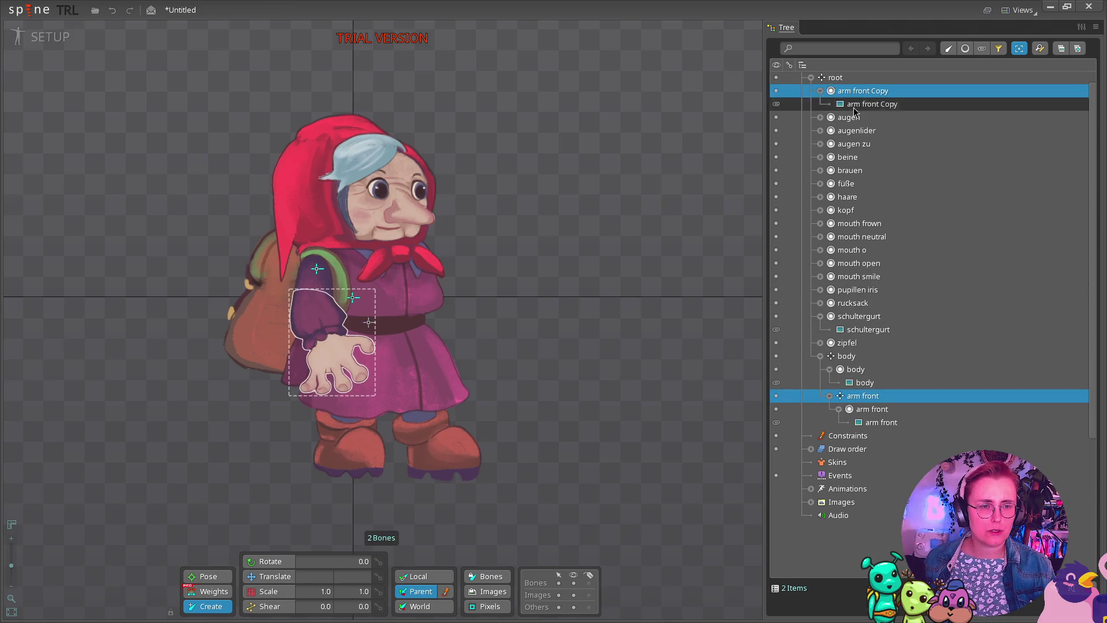
click(845, 477)
click(888, 397)
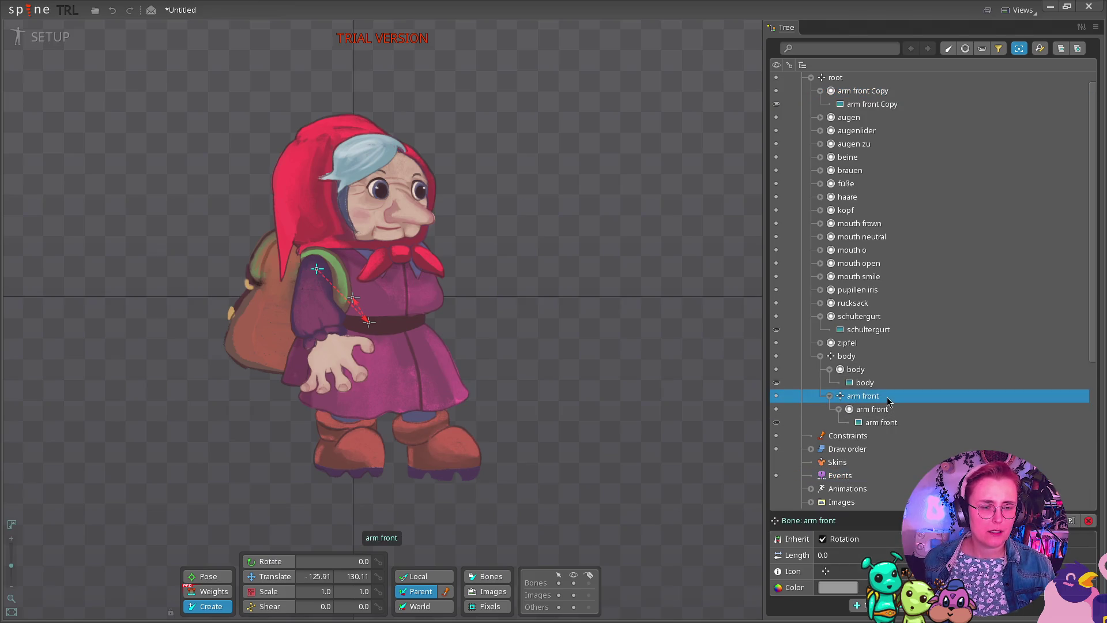
ctrl+click(844, 94)
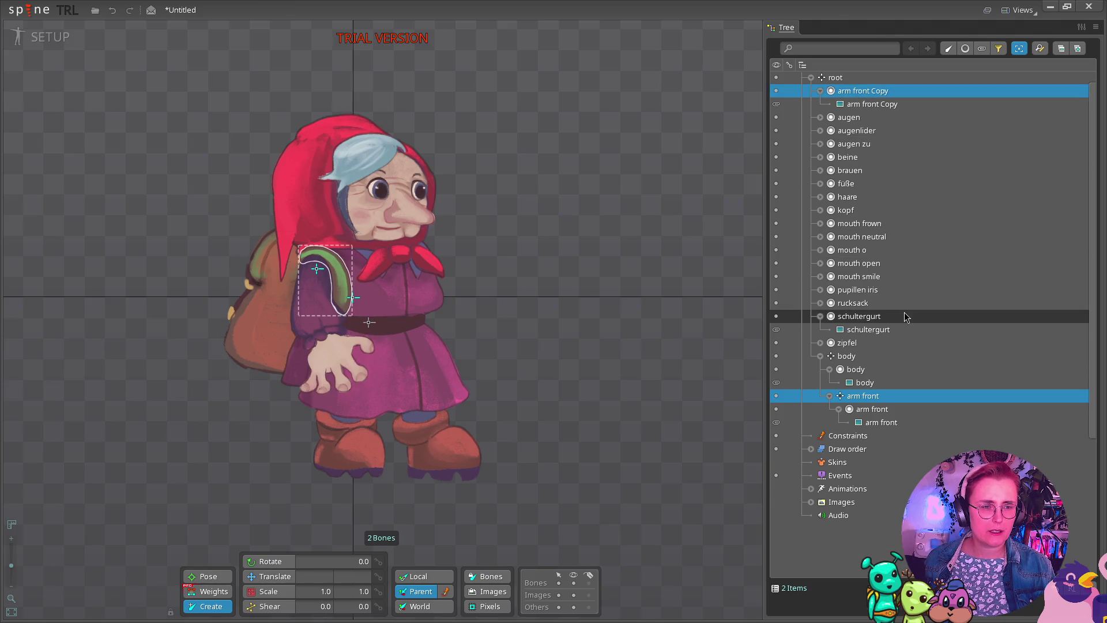
click(310, 302)
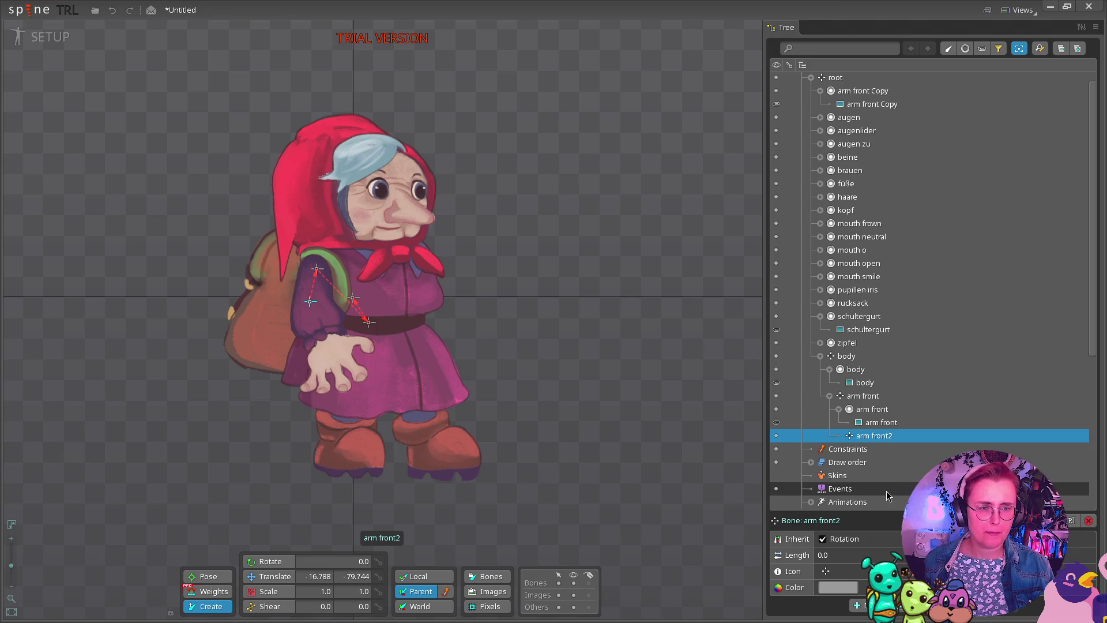
click(888, 424)
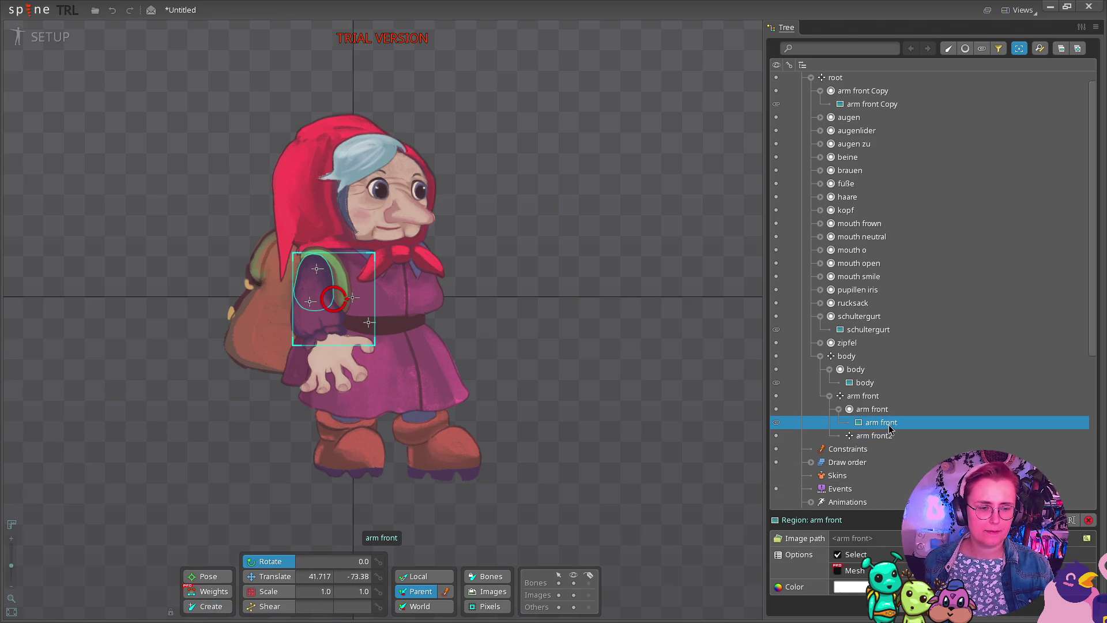
click(889, 435)
key(Delete)
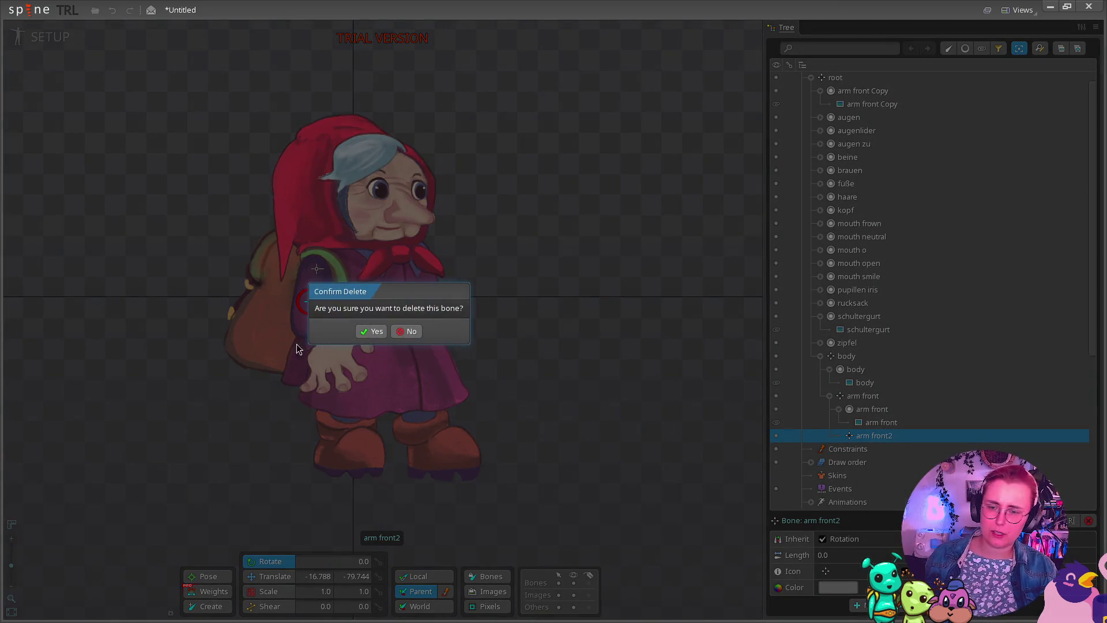
click(369, 331)
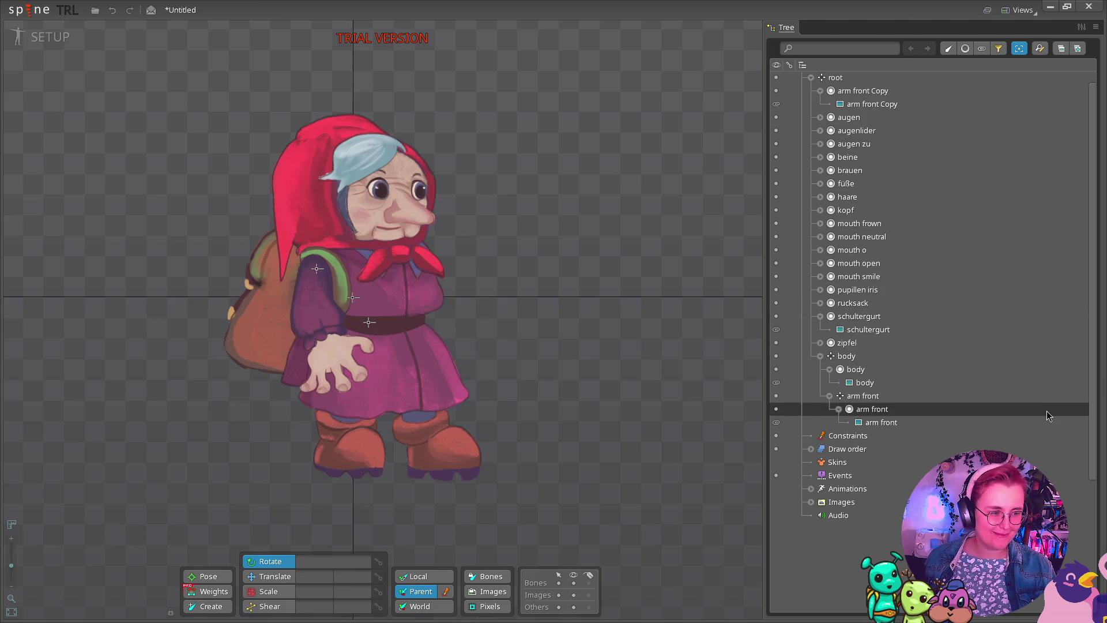
click(887, 387)
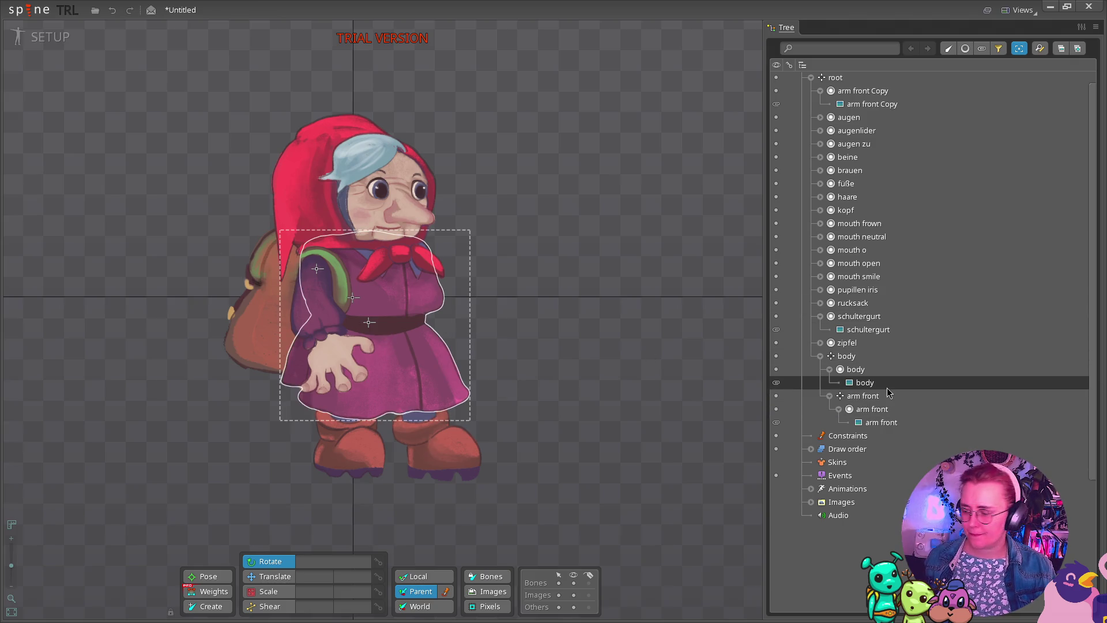
click(868, 329)
click(865, 408)
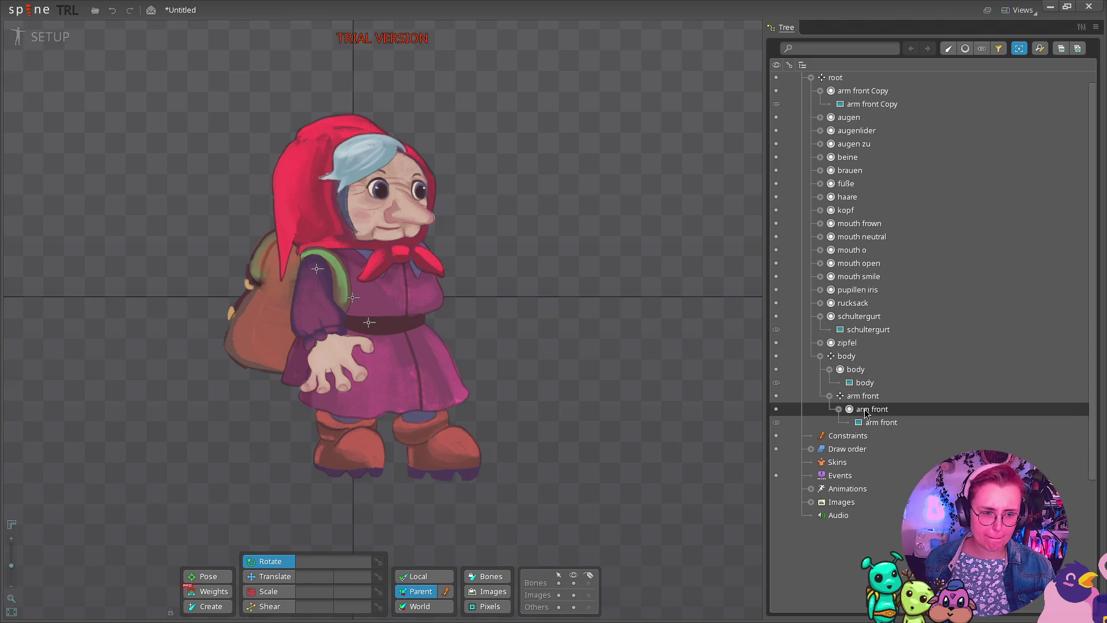
click(870, 397)
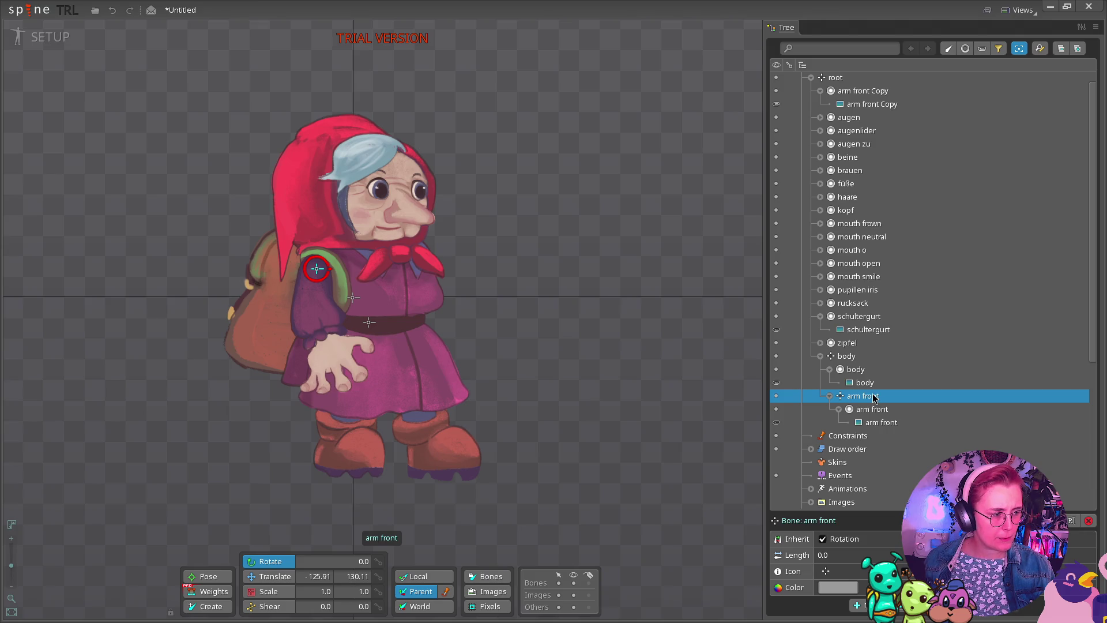
mouse_move(874, 398)
mouse_down()
mouse_move(859, 224)
mouse_move(861, 422)
mouse_move(866, 405)
mouse_up()
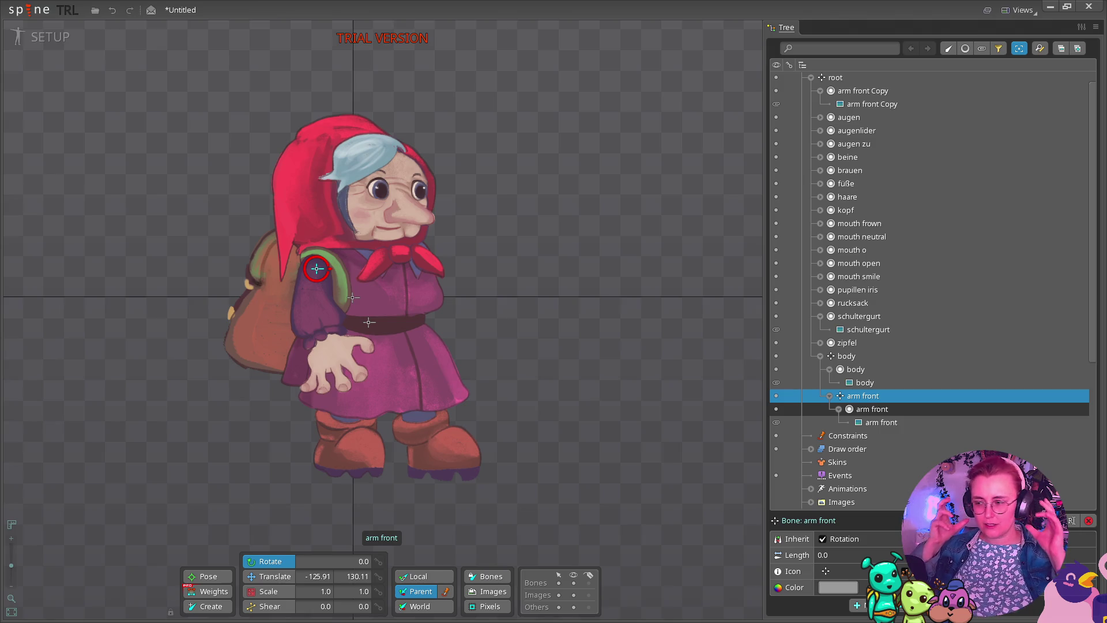
key(super)
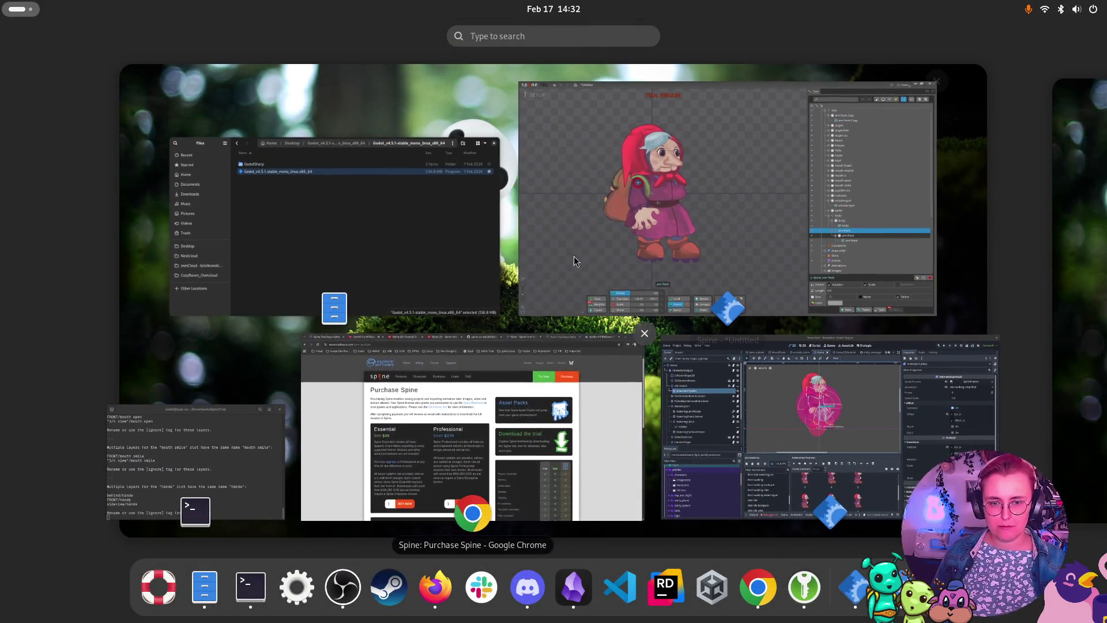
Pause the Gewicht und Masse tutorial at 5:05 and browse the rigging and head-rig tutorial tabs.
click(455, 430)
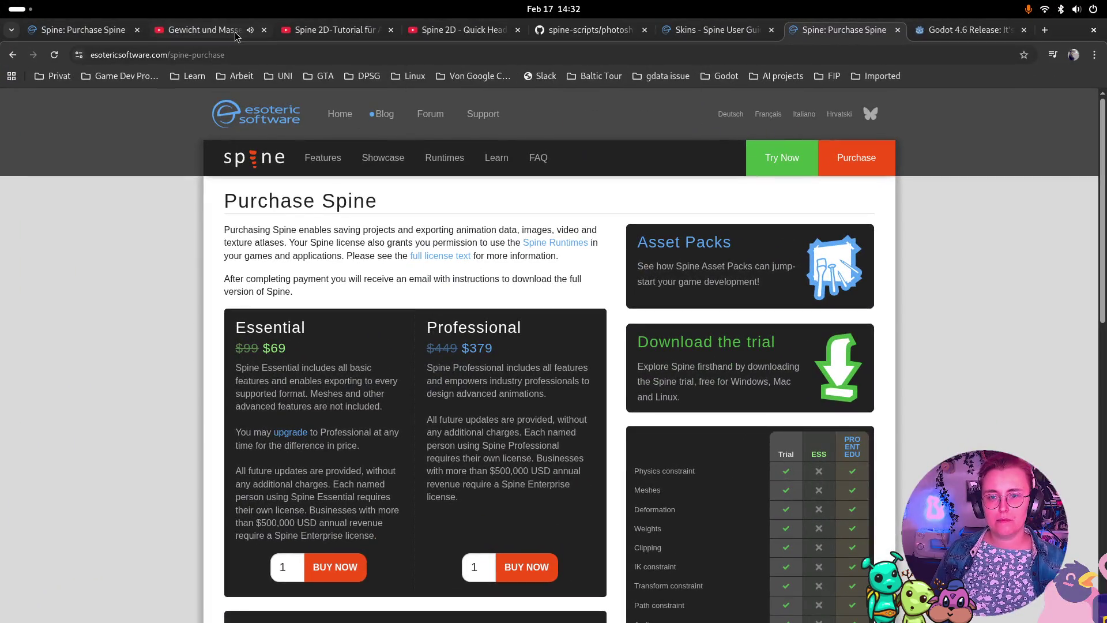
click(215, 32)
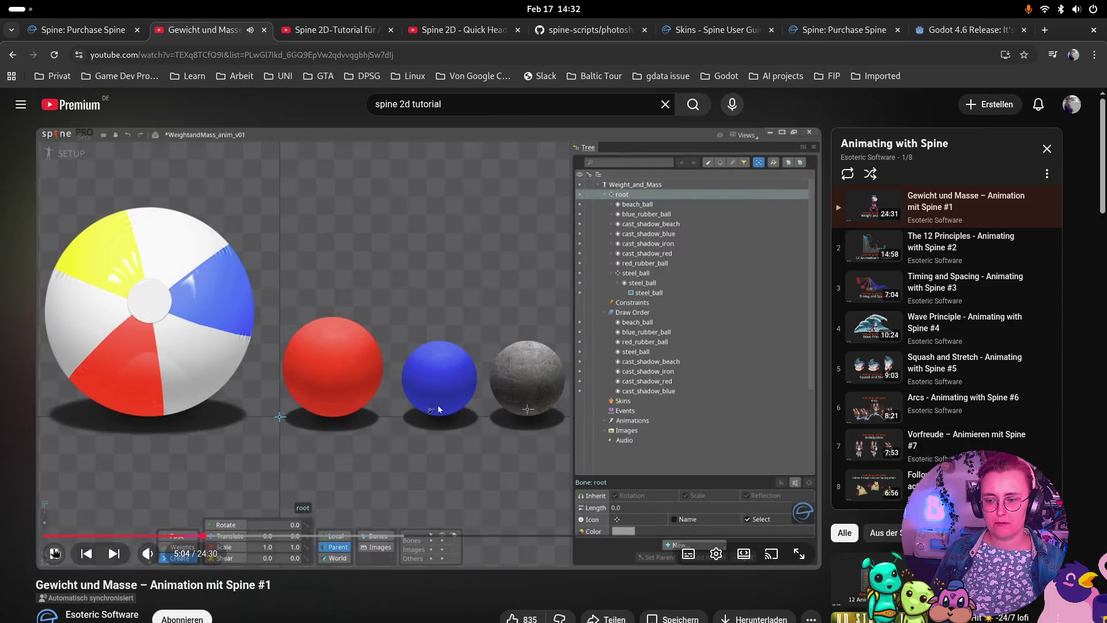
click(68, 553)
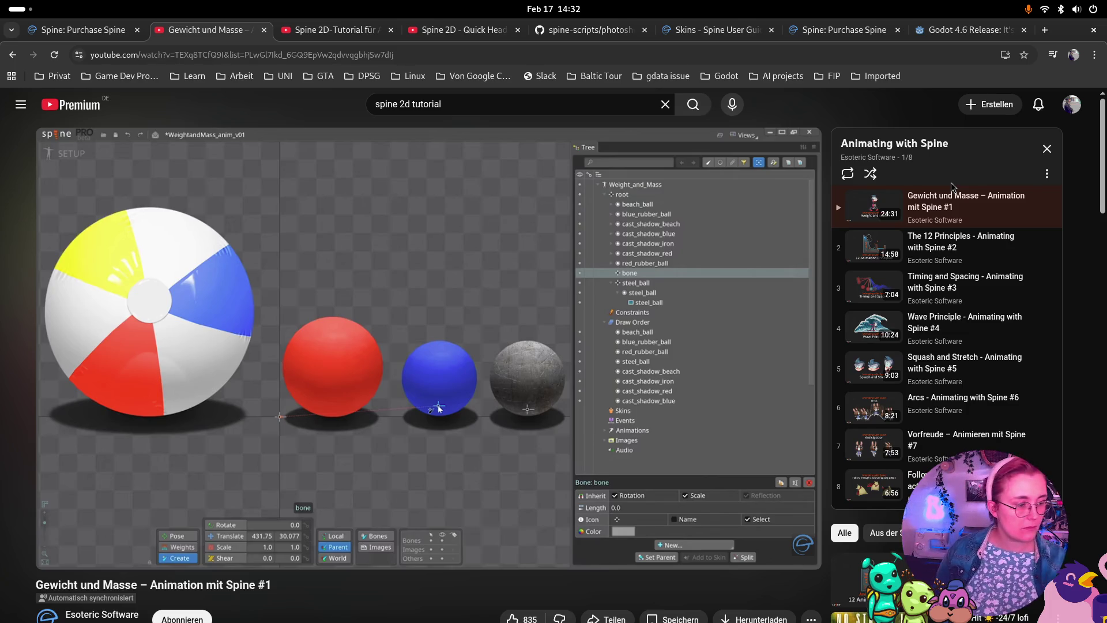
mouse_move(778, 306)
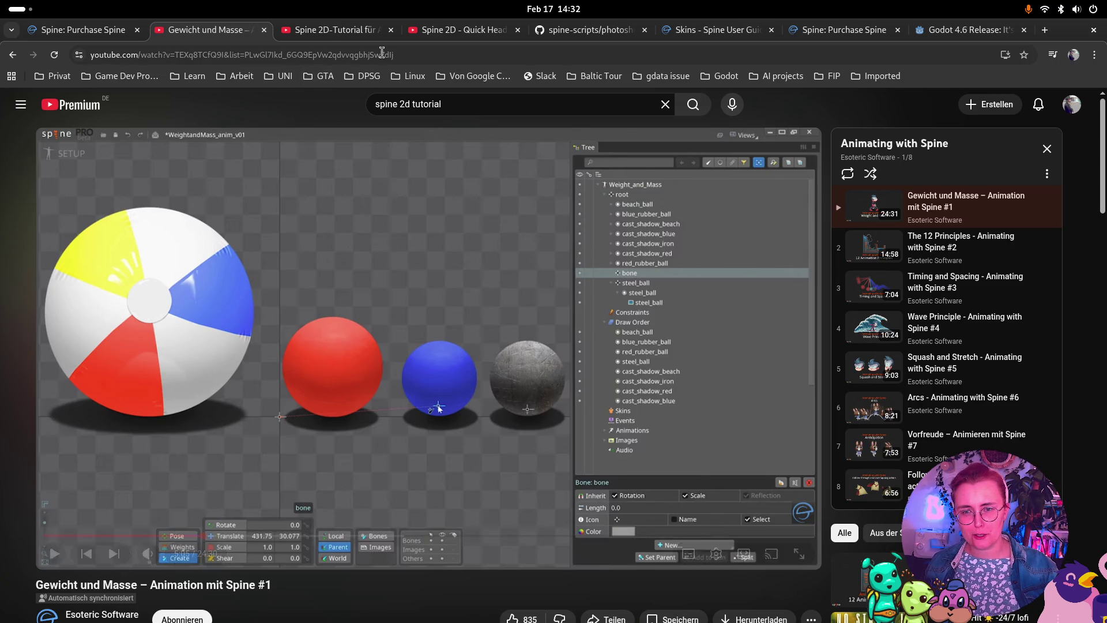
click(333, 29)
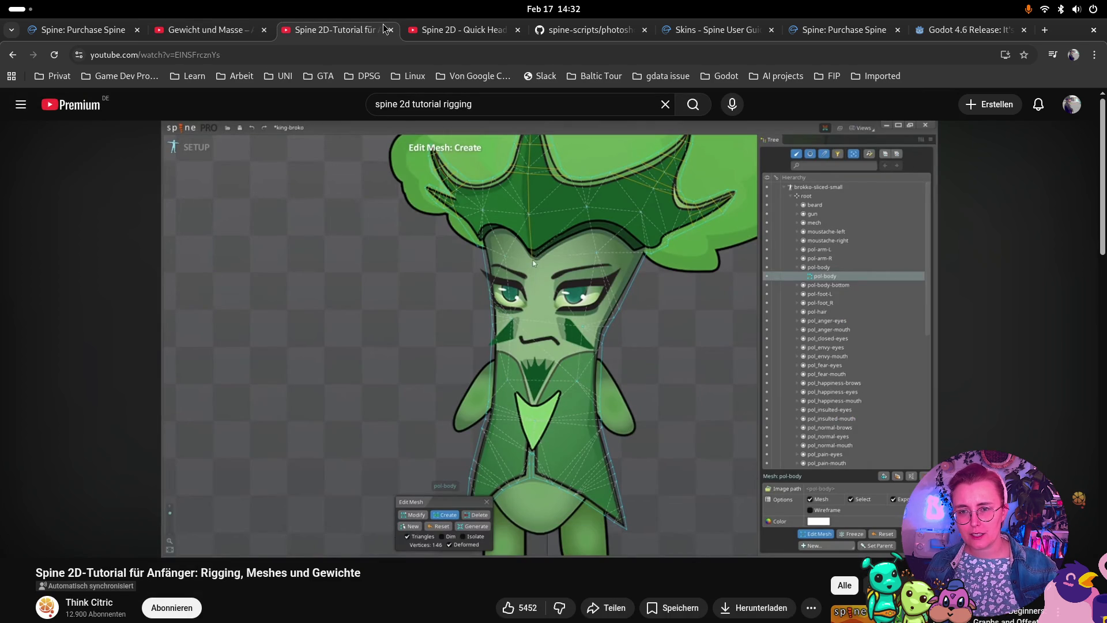
click(465, 35)
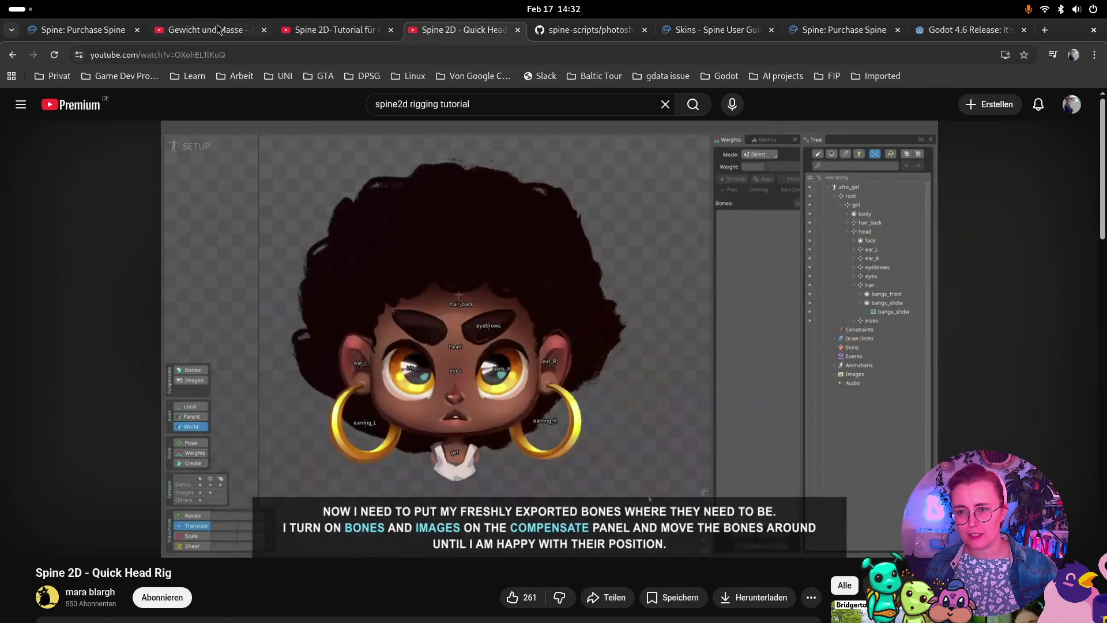
click(218, 29)
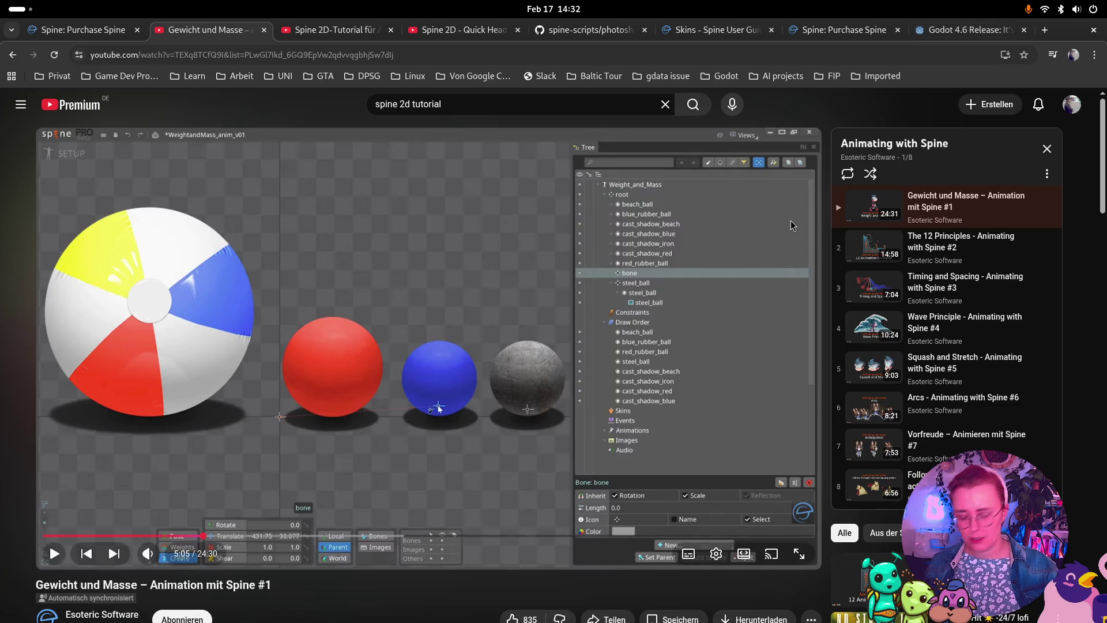
Return to the Spine editor from the Activities overview.
key(super)
key(super)
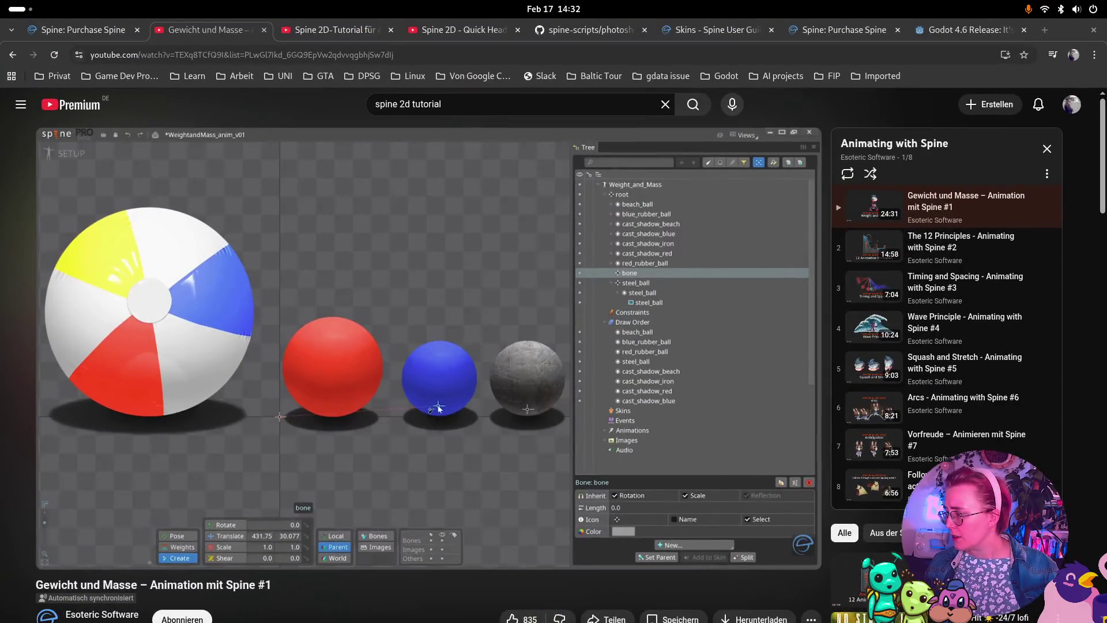
key(super)
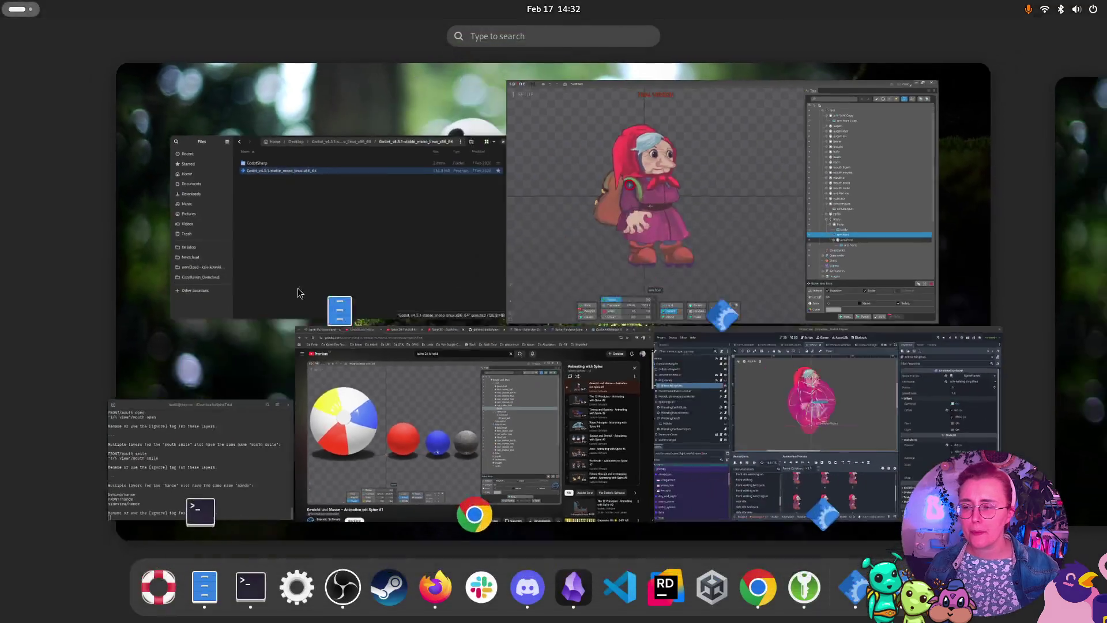
key(super)
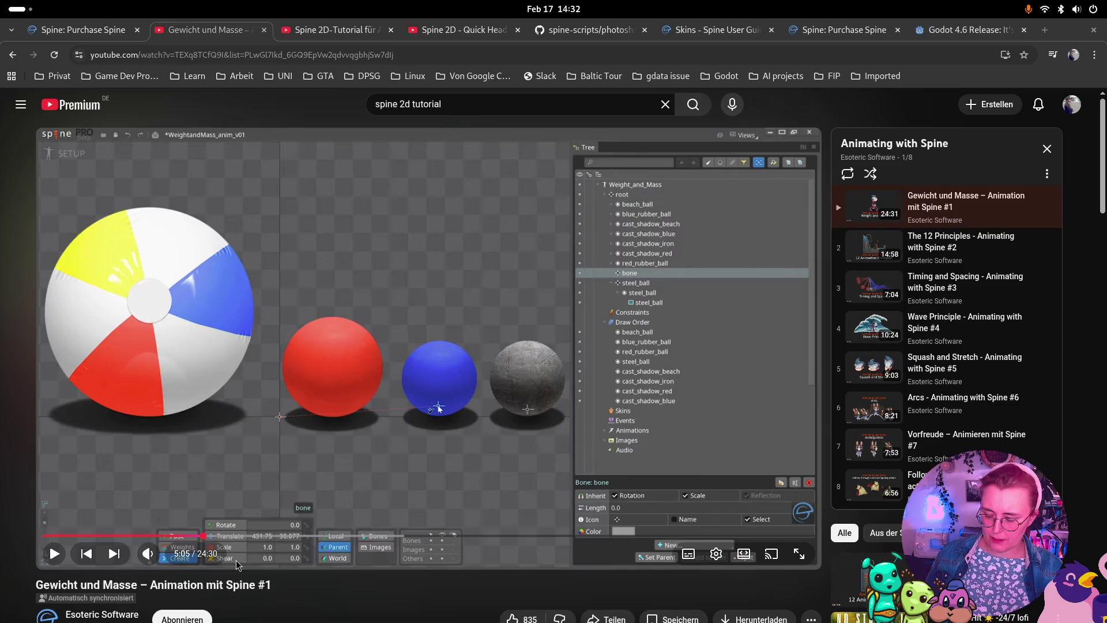
key(super)
click(859, 196)
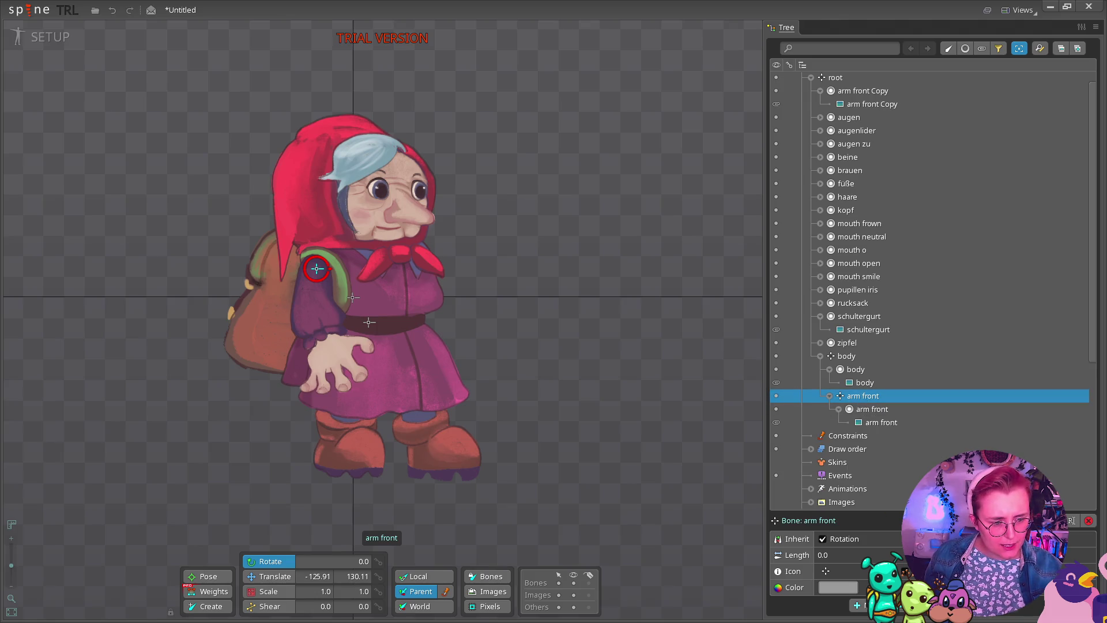
Create the forearm bone under arm front, fold the arm front and body branches, and select body.
click(208, 606)
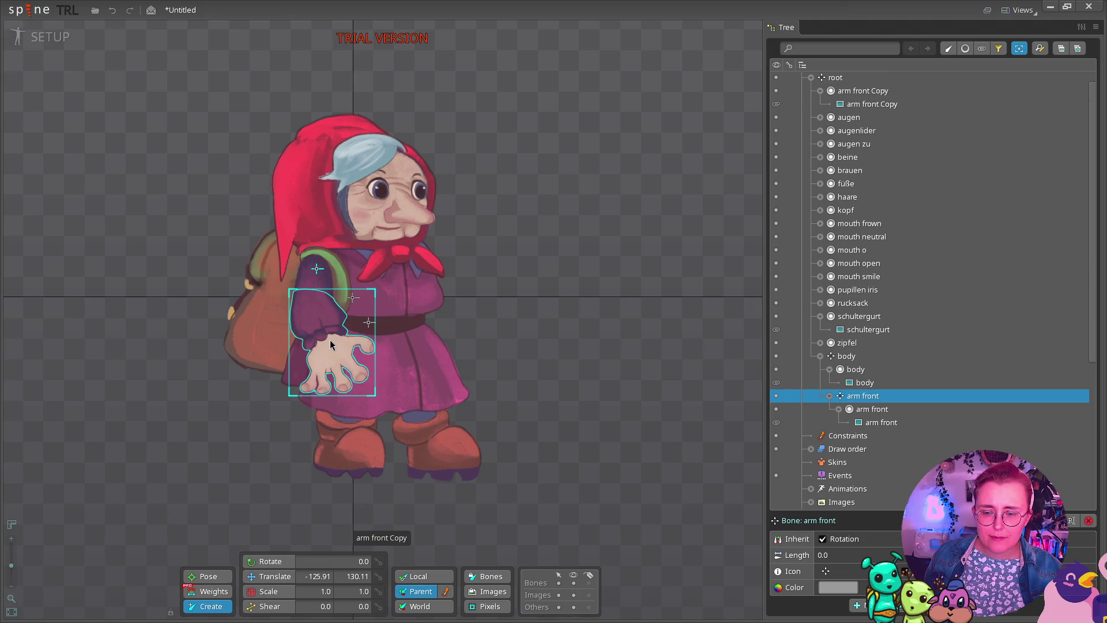
click(306, 312)
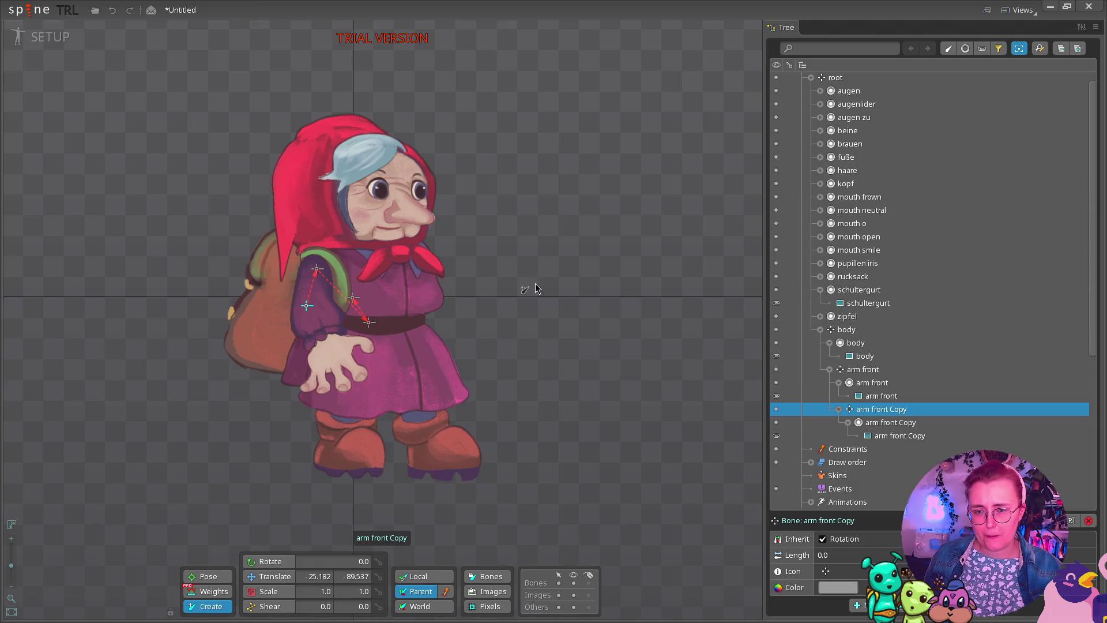
click(829, 369)
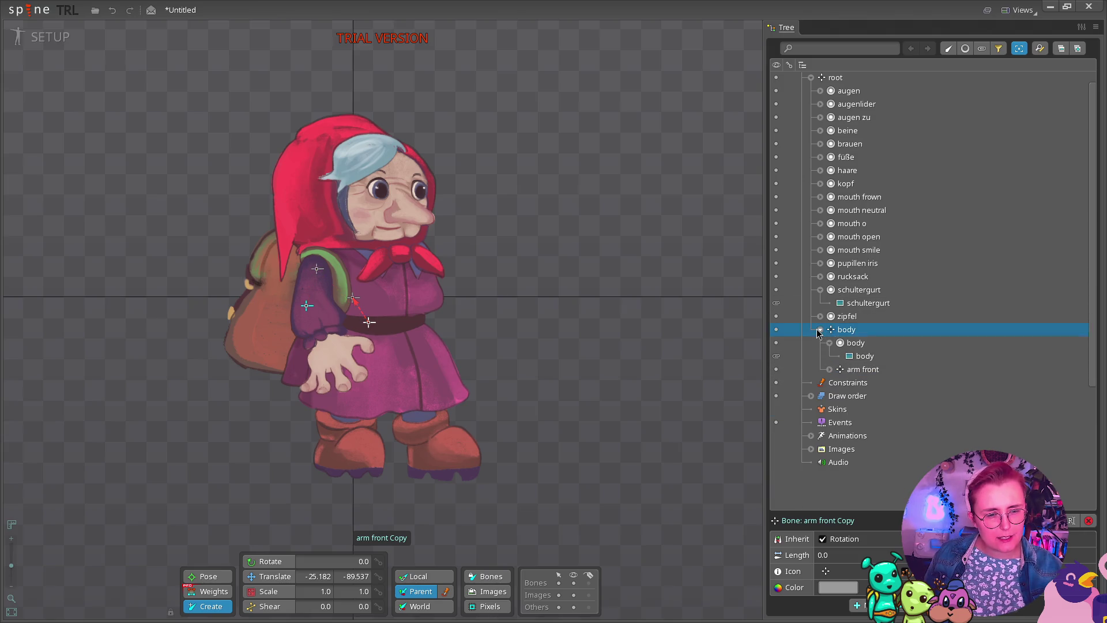
click(820, 330)
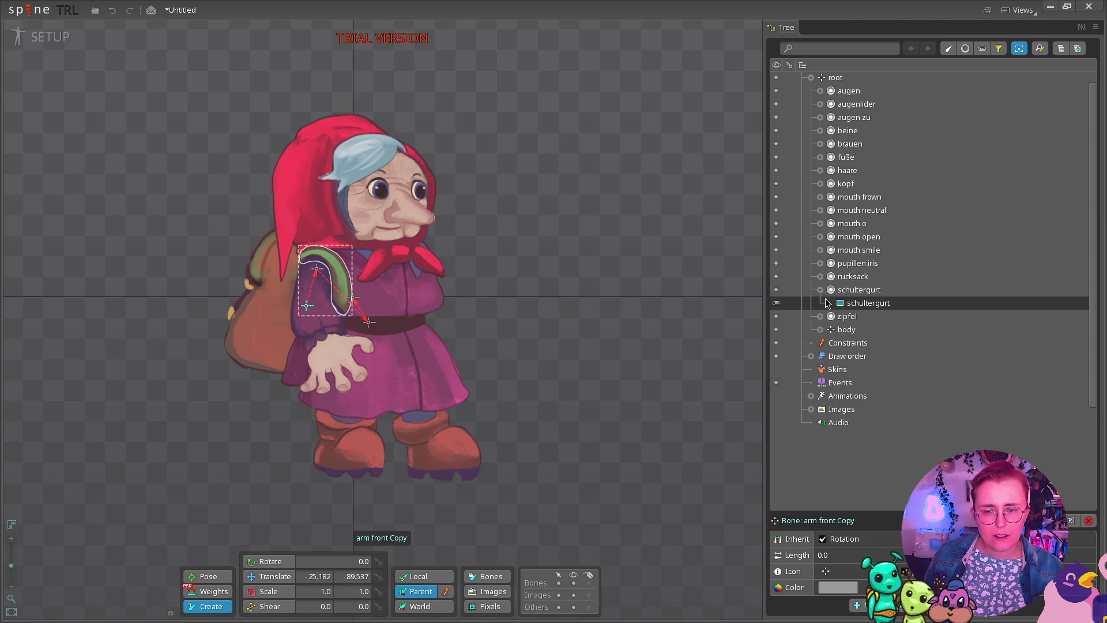
click(851, 332)
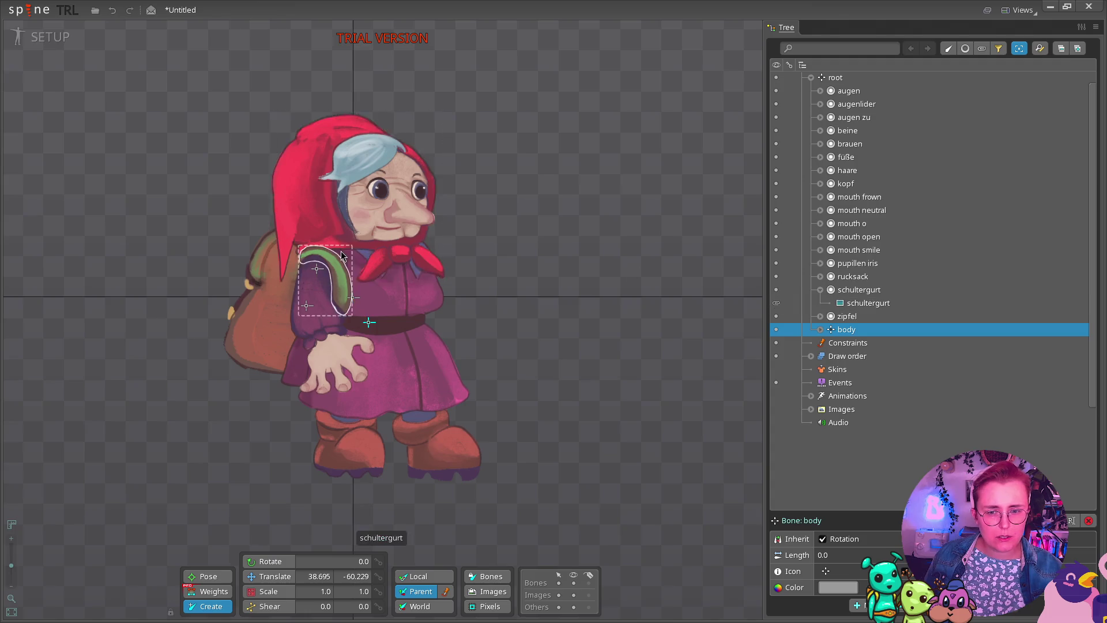
Create the kopf head bone under body and select it as the next parent.
key(p)
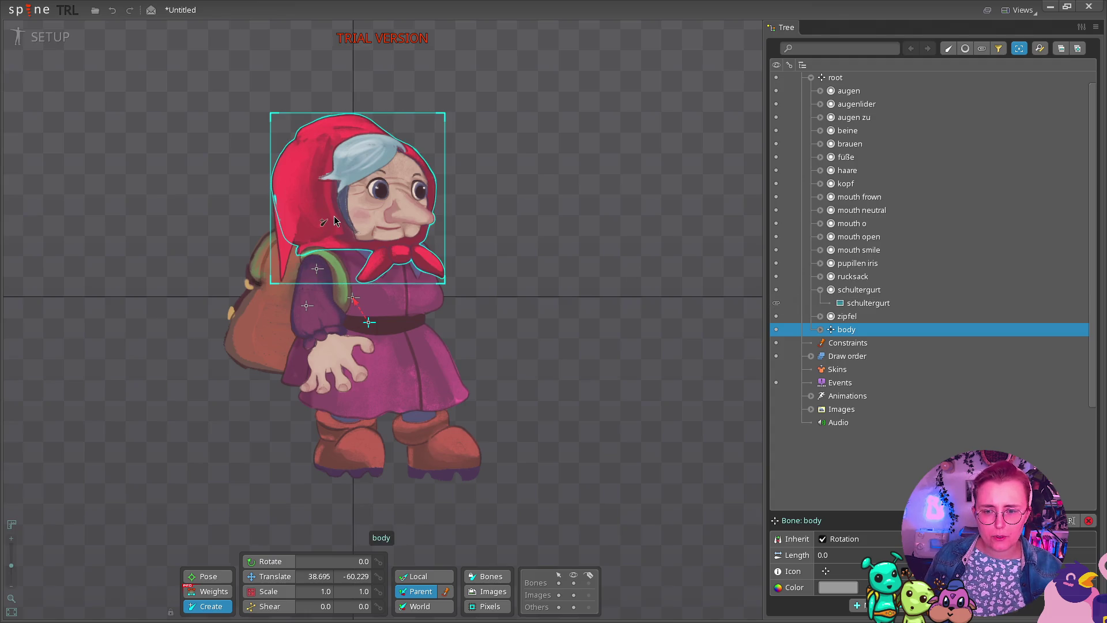
click(344, 233)
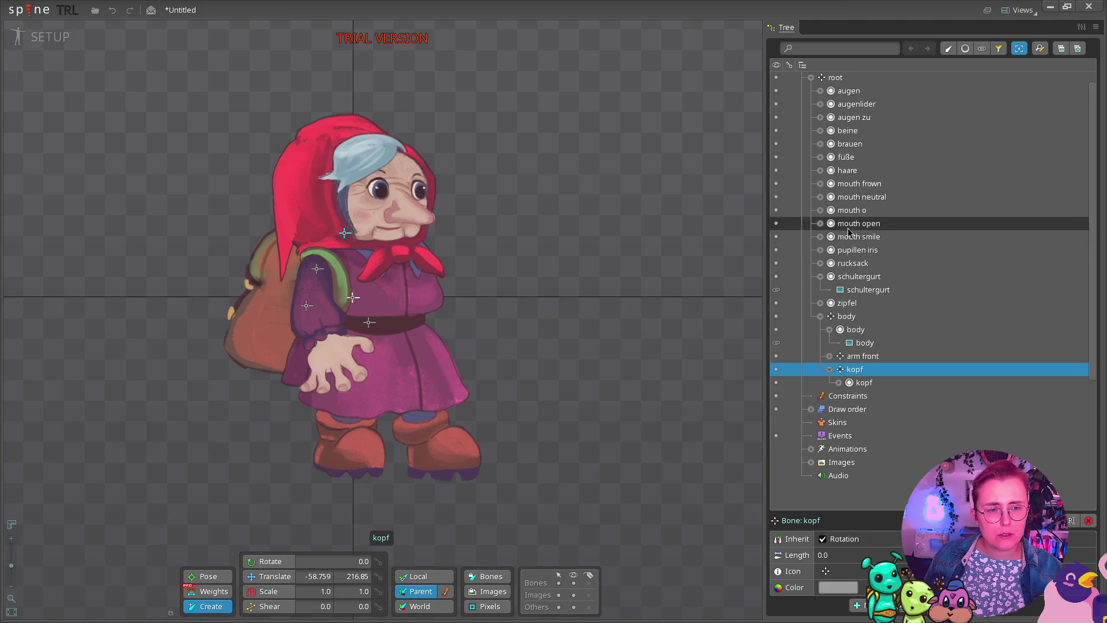
ctrl+click(846, 95)
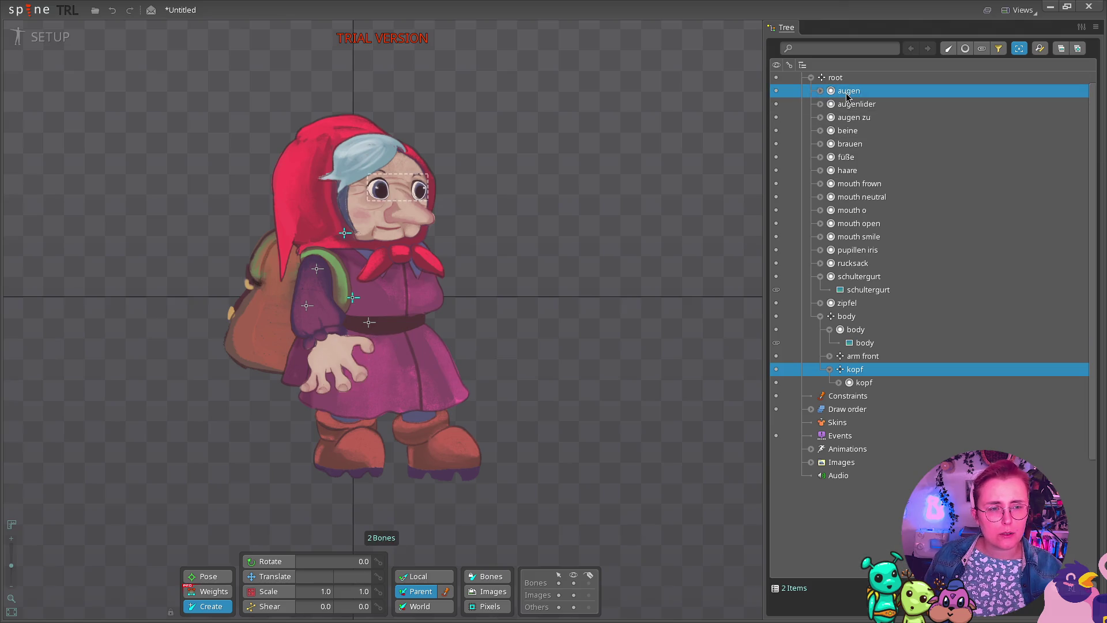
click(897, 371)
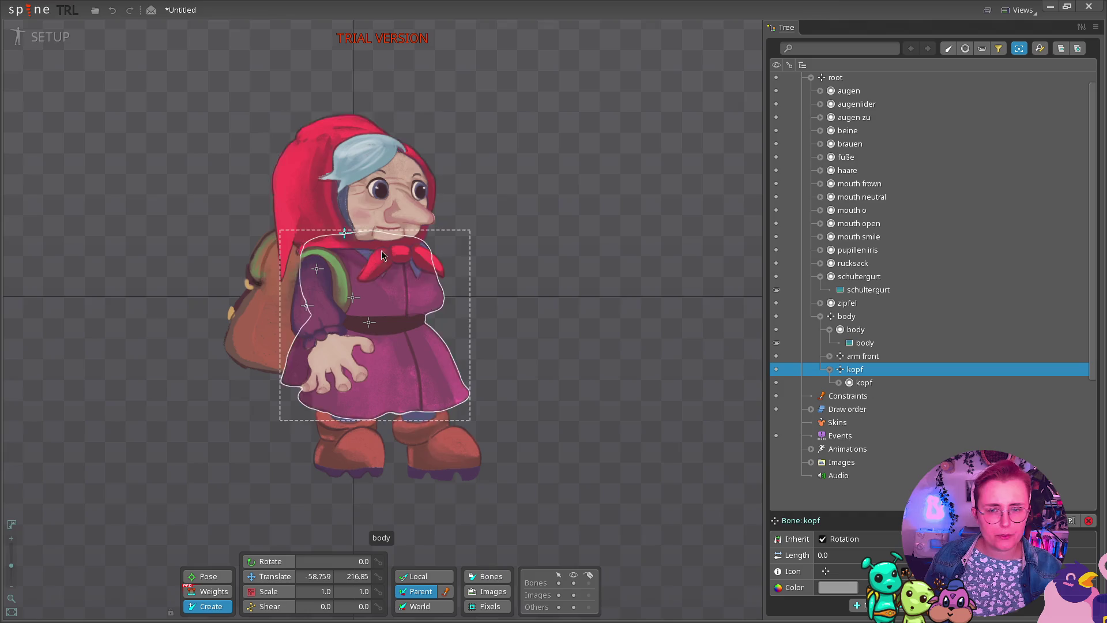
Add an augenlider bone at the eyes under kopf, redoing it once after a misplacement.
click(382, 185)
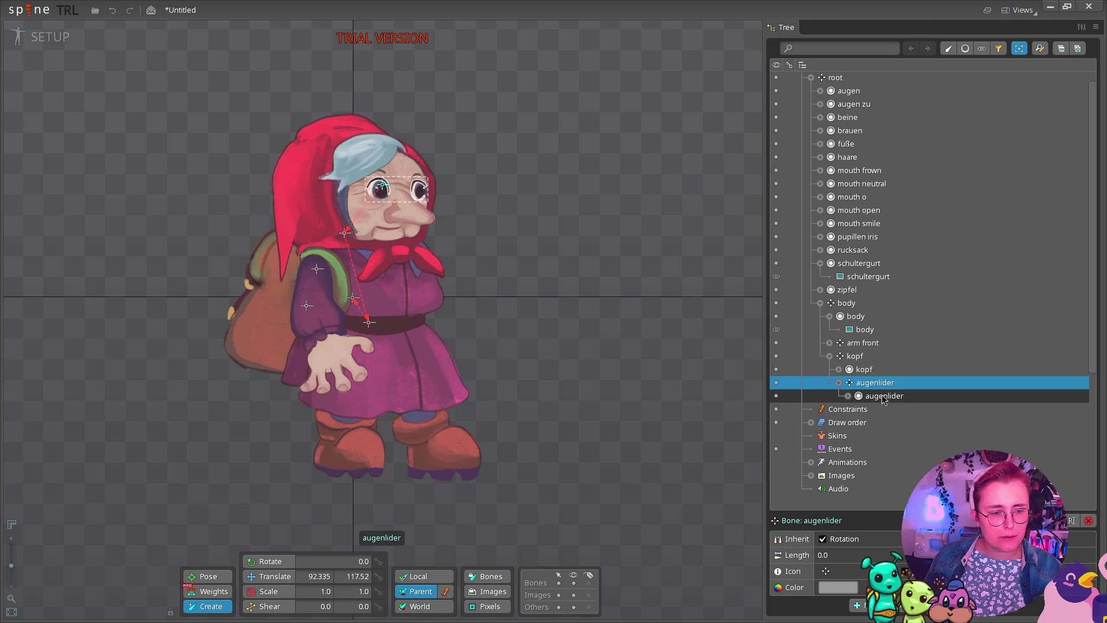
key(Delete)
click(863, 370)
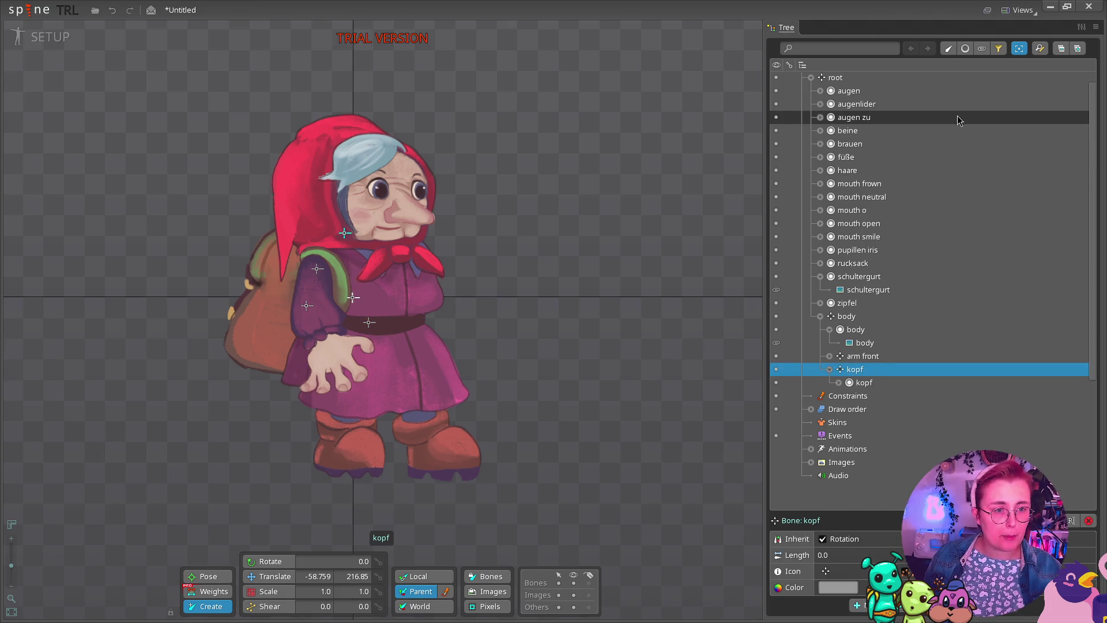
click(383, 192)
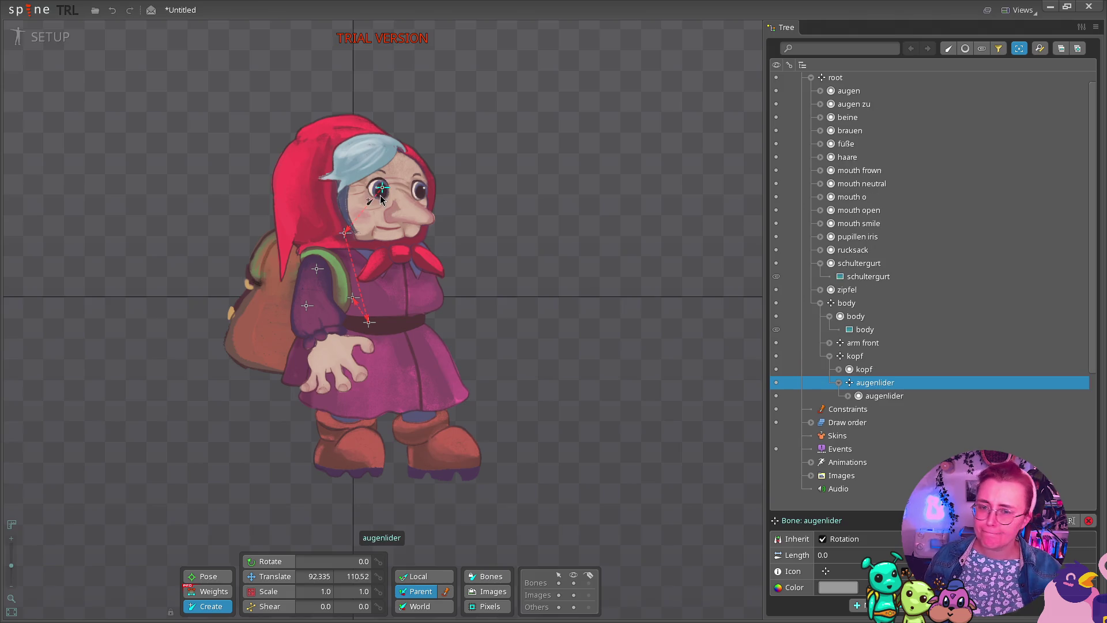
Check the kopf, augenlider, augen and body bones and slots by selecting each in turn.
click(903, 370)
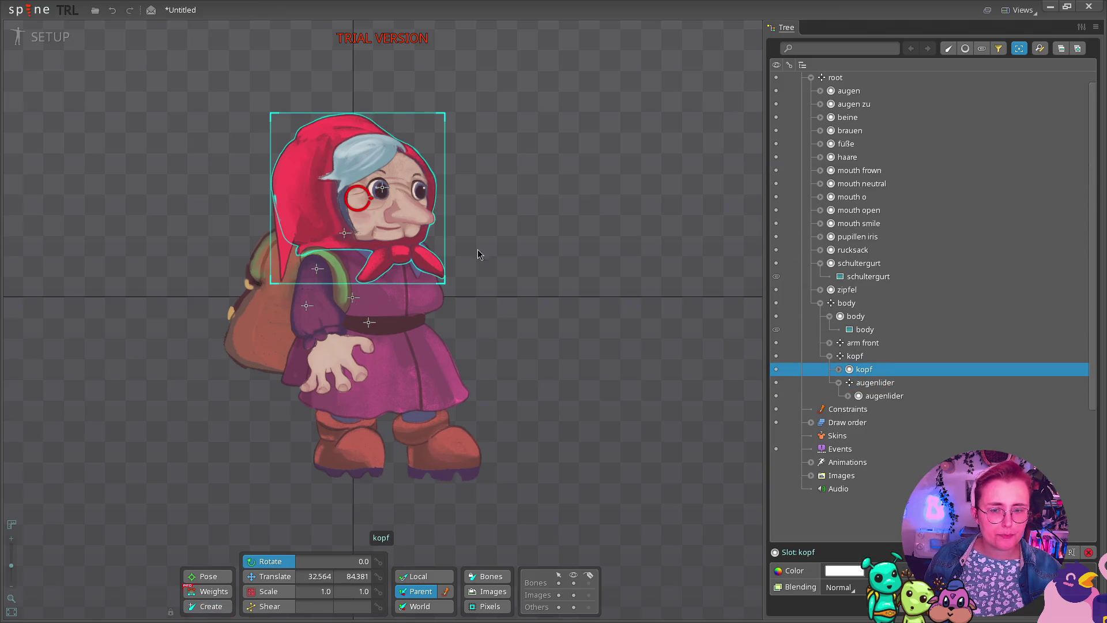
click(386, 199)
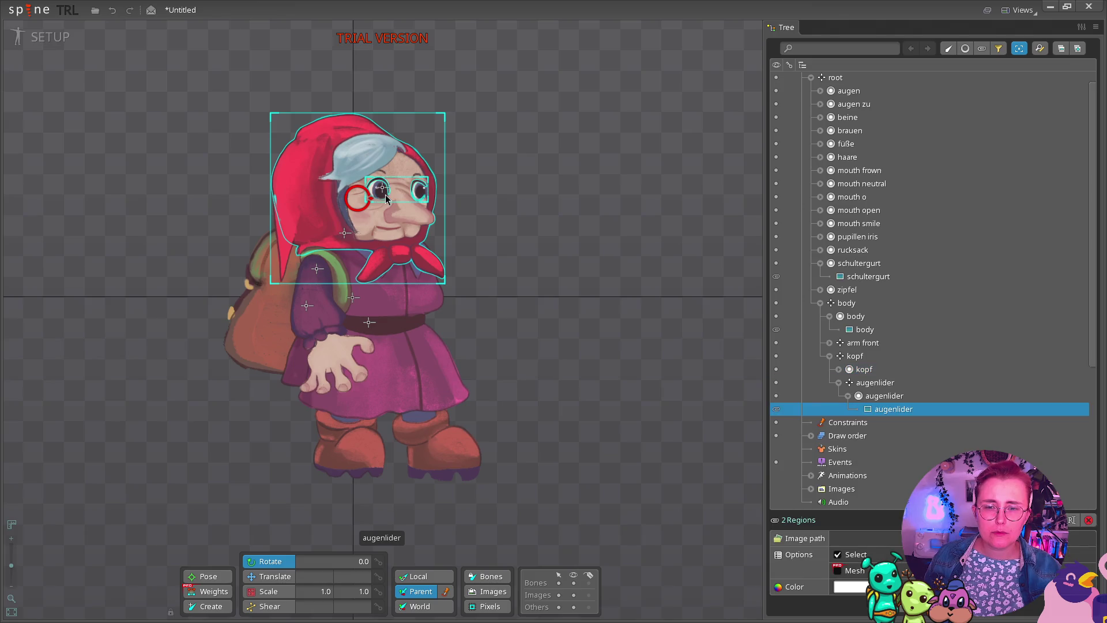
click(386, 199)
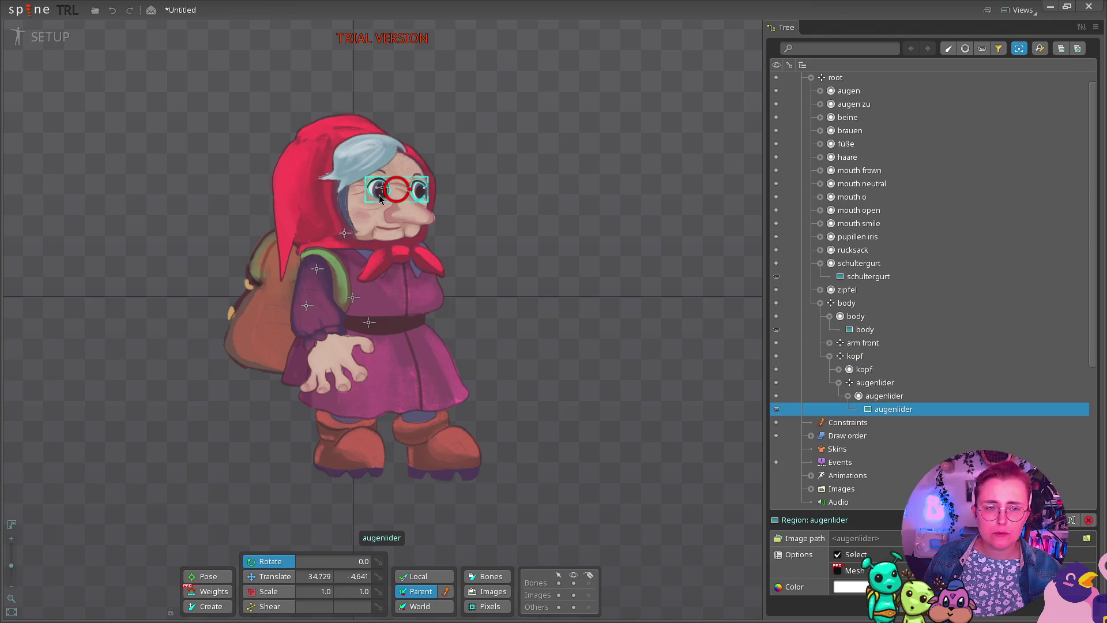
click(869, 382)
click(855, 356)
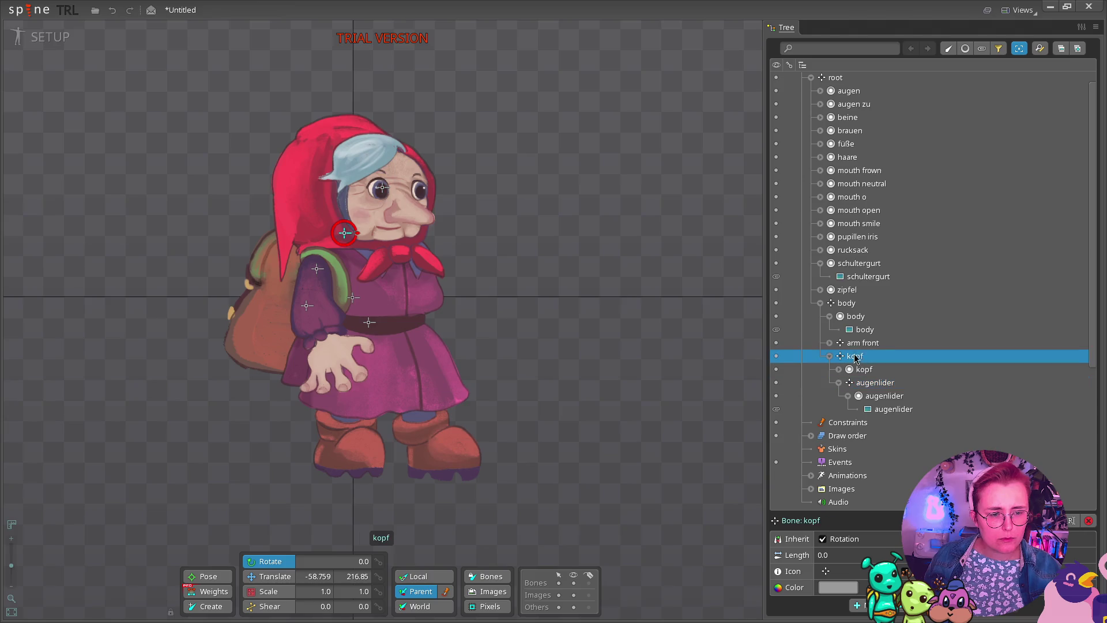
click(837, 94)
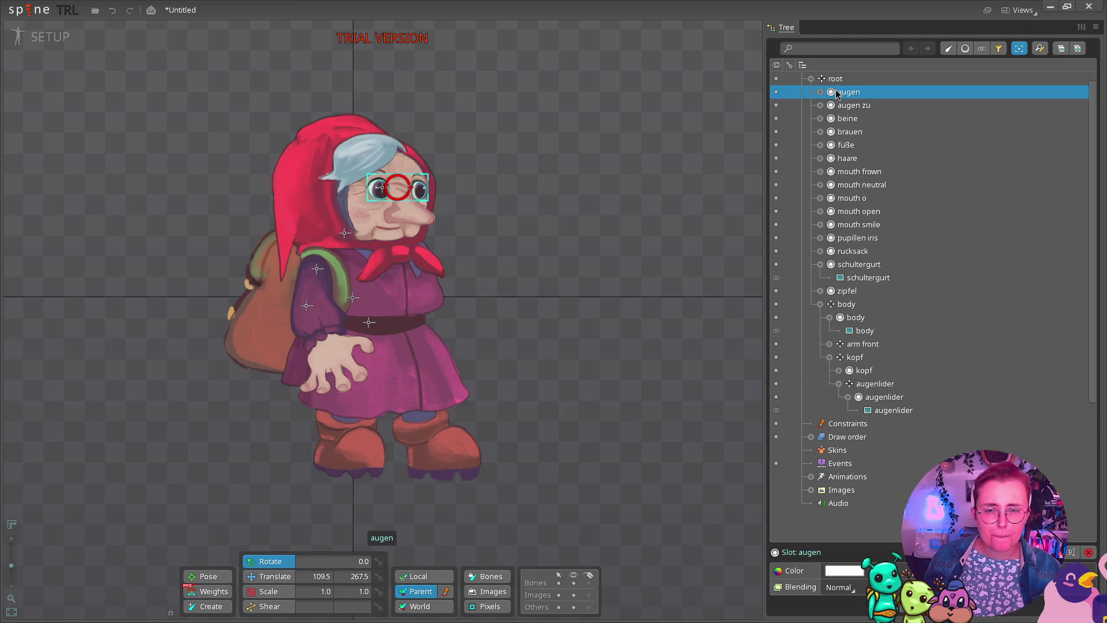
click(847, 358)
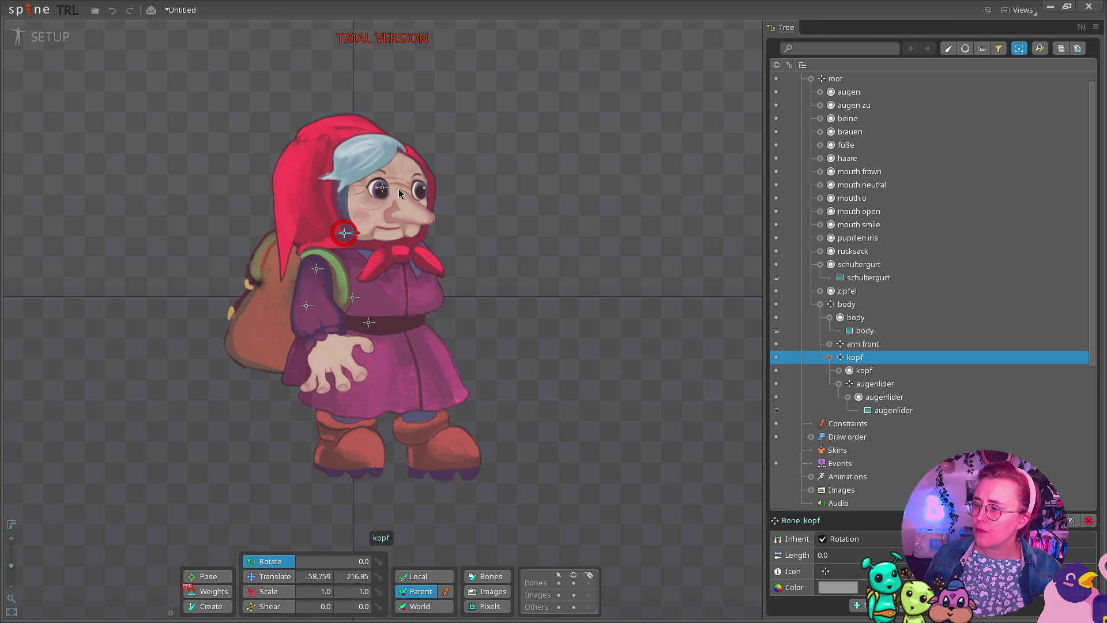
ctrl+click(370, 193)
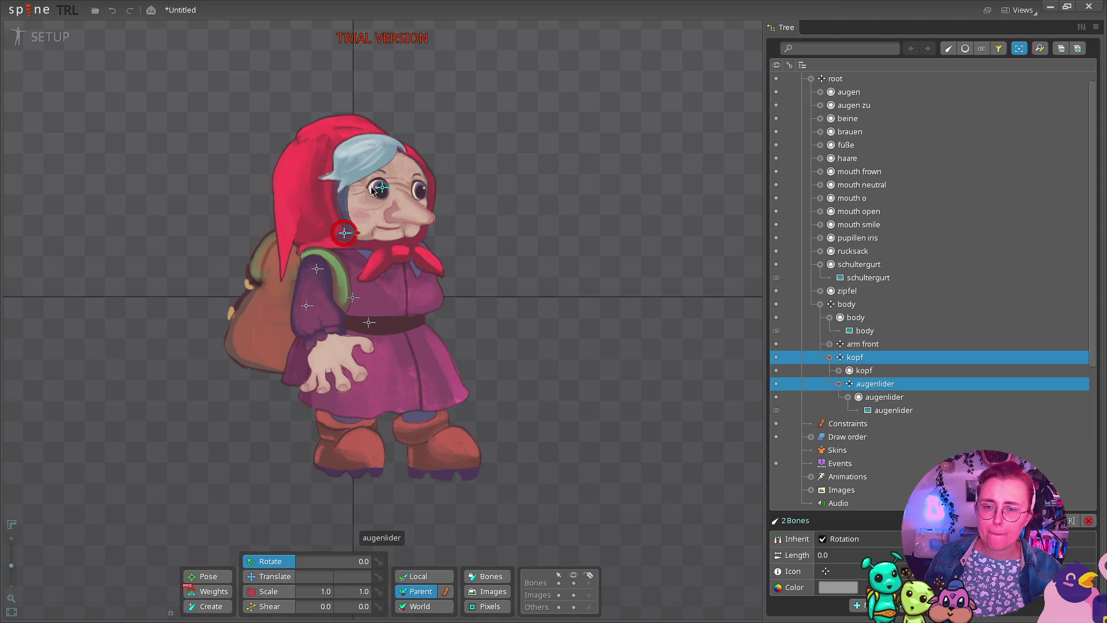
ctrl+click(371, 185)
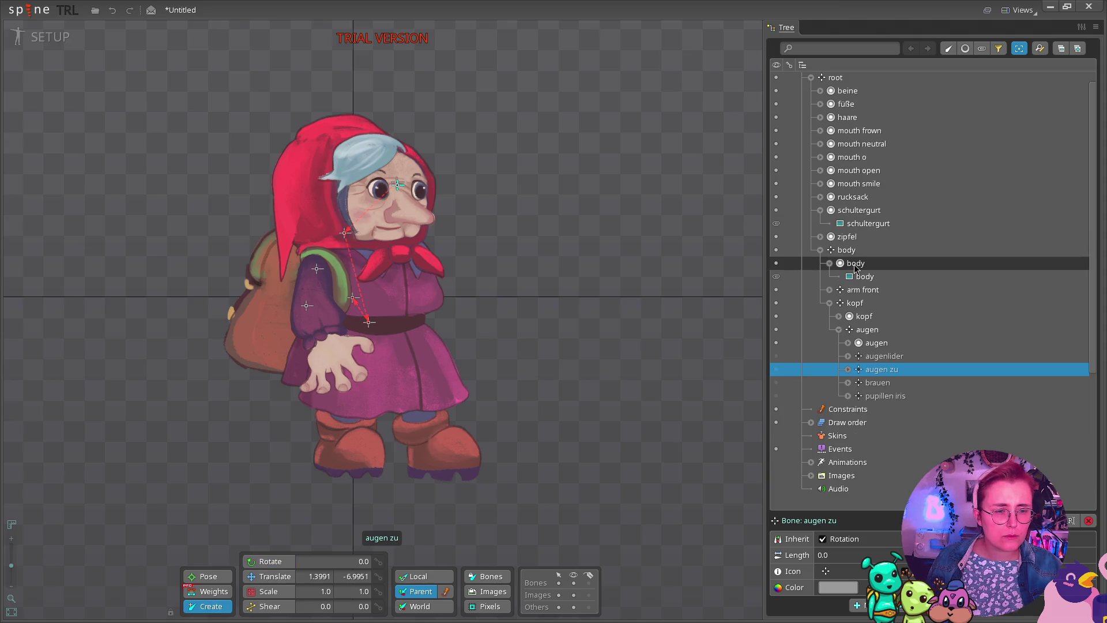
click(855, 252)
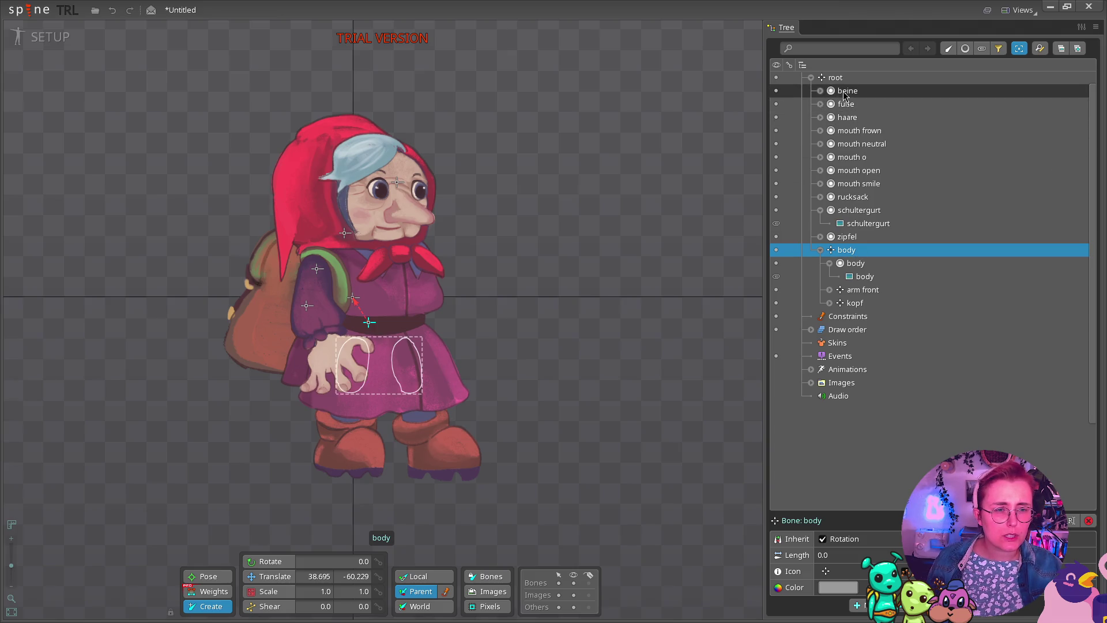
Expand kopf in the Tree and select the mouth neutral image on the face.
click(829, 303)
click(839, 329)
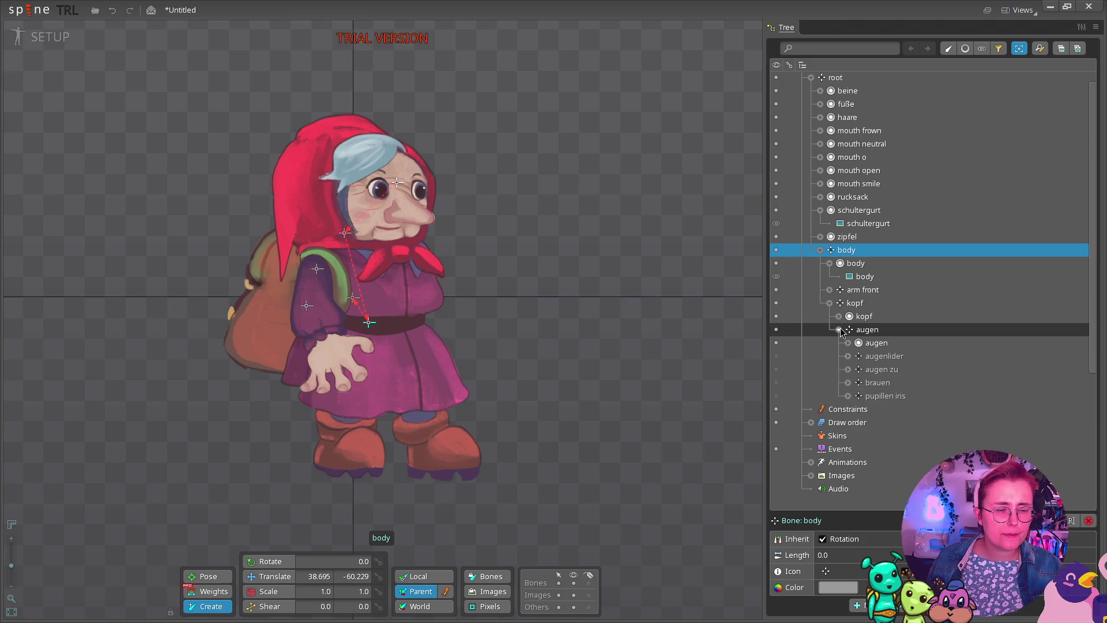
click(838, 329)
click(849, 317)
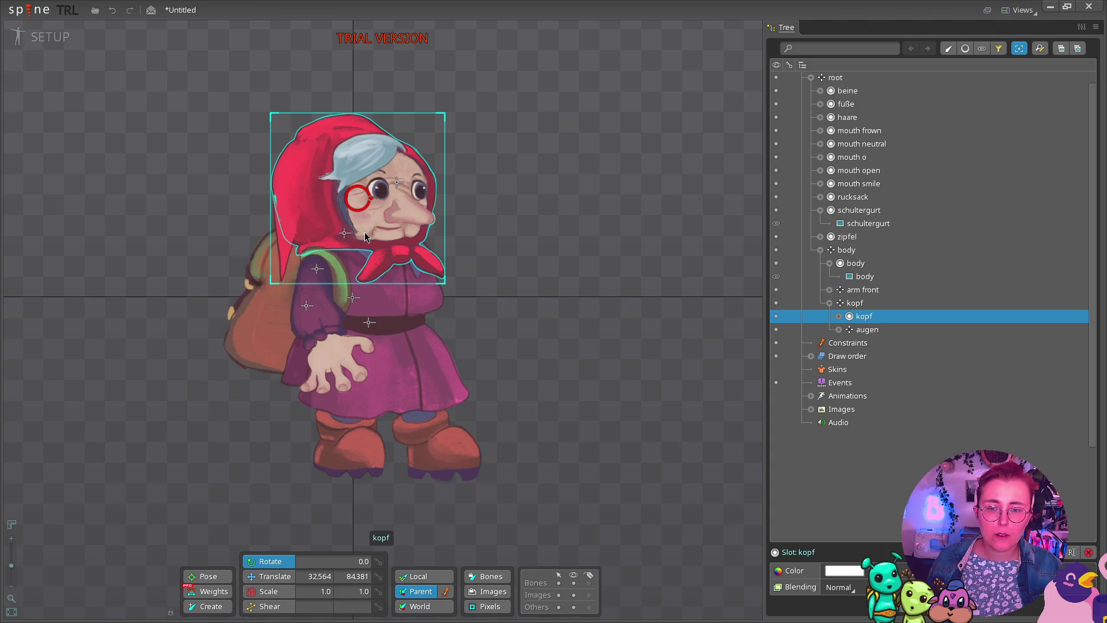
click(388, 230)
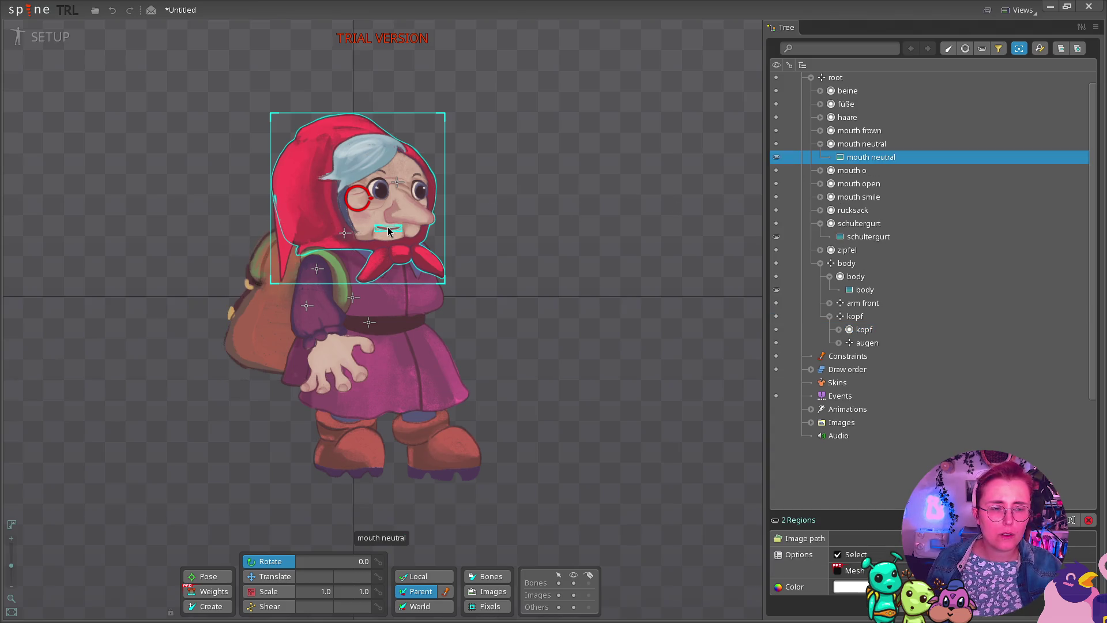
Create a mouth neutral bone at the mouth and parent it under kopf.
key(x)
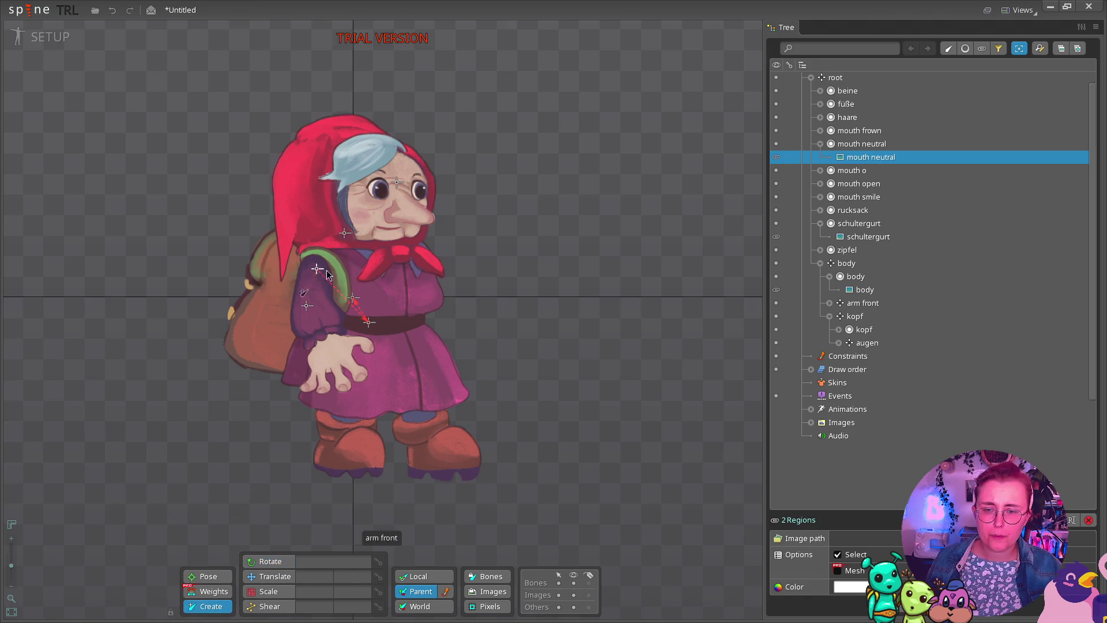
click(389, 226)
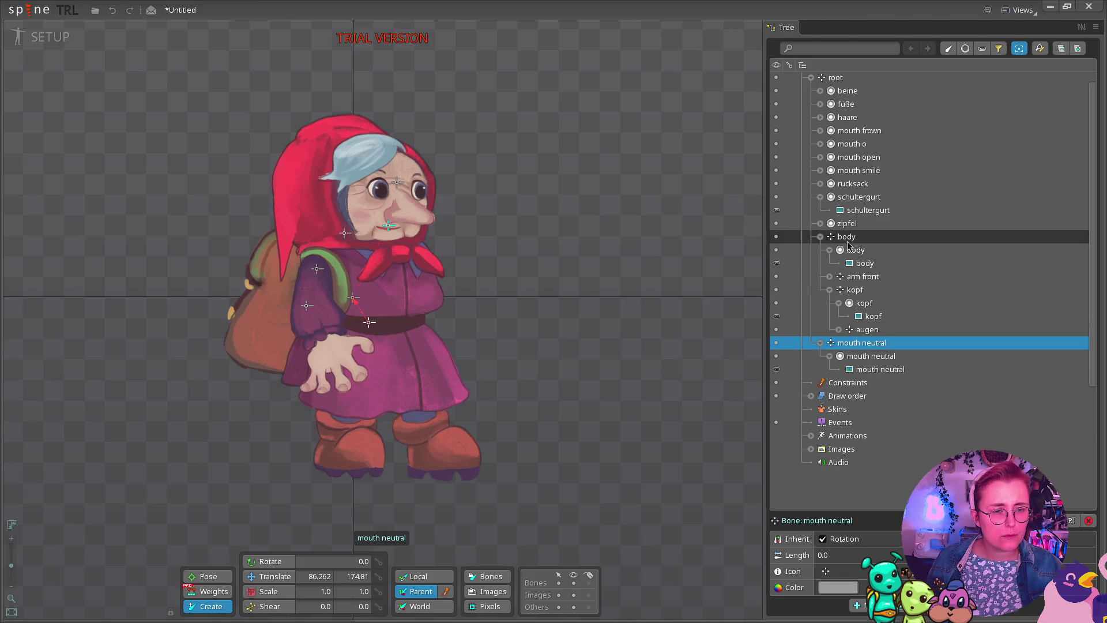
mouse_move(834, 349)
mouse_down()
mouse_move(835, 288)
mouse_move(847, 289)
mouse_up()
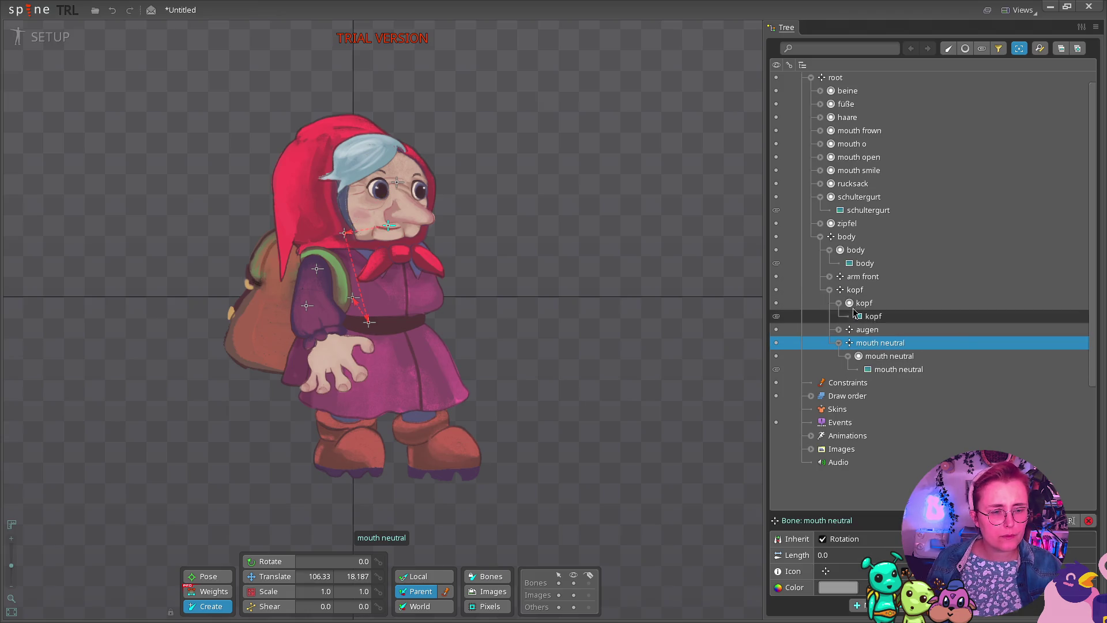
click(775, 343)
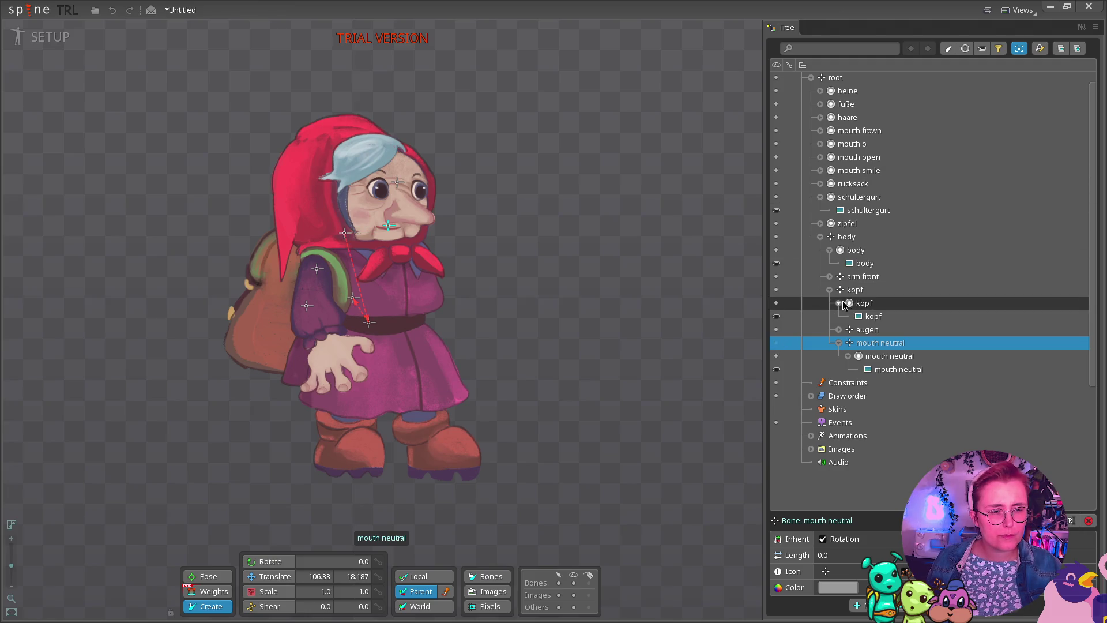
Reselect only the mouth neutral image, then return from Create to the Rotate tool.
click(864, 303)
click(873, 316)
ctrl+click(898, 369)
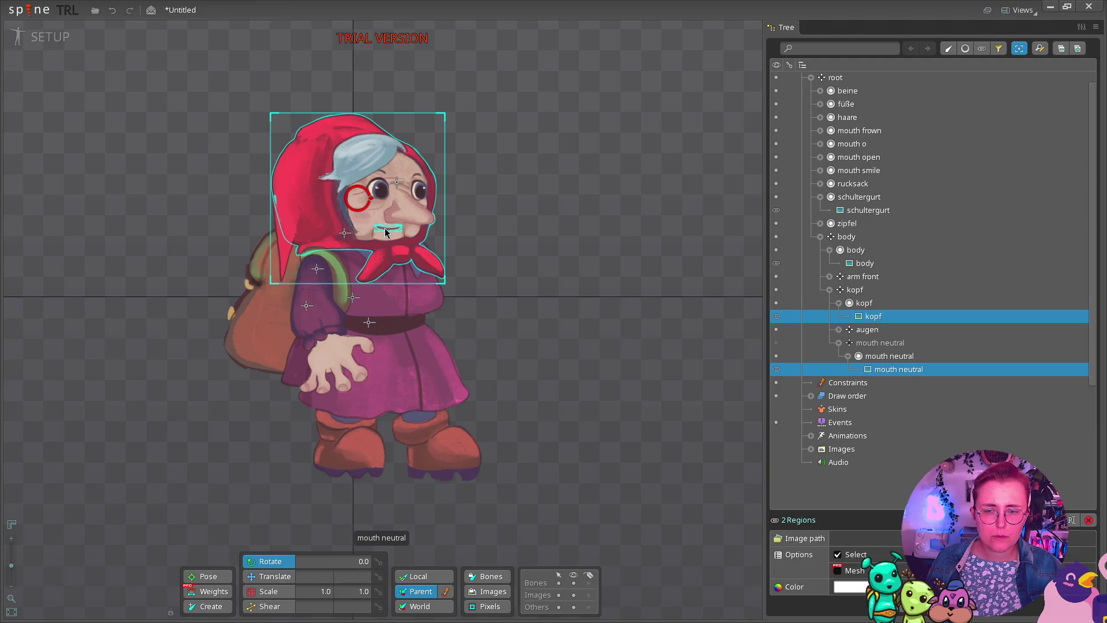
click(390, 231)
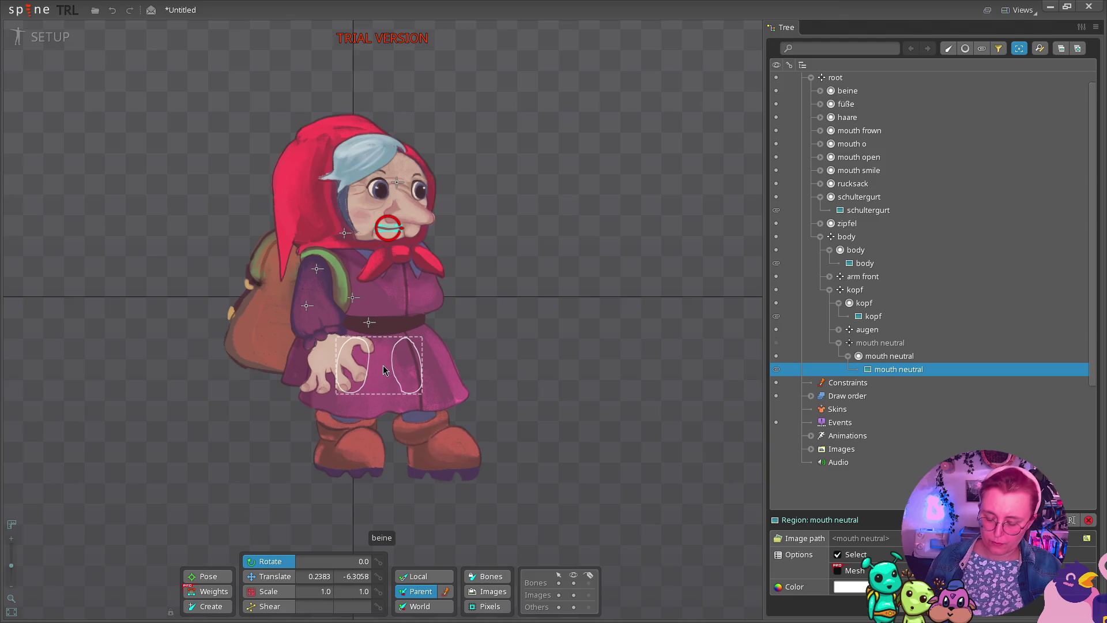
key(n)
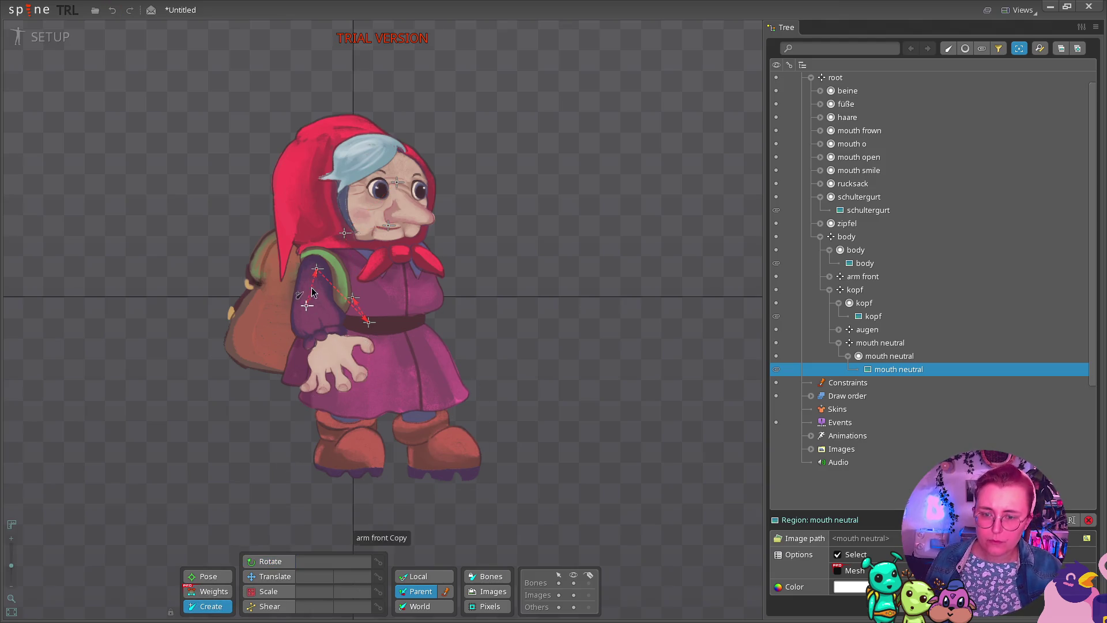
click(353, 297)
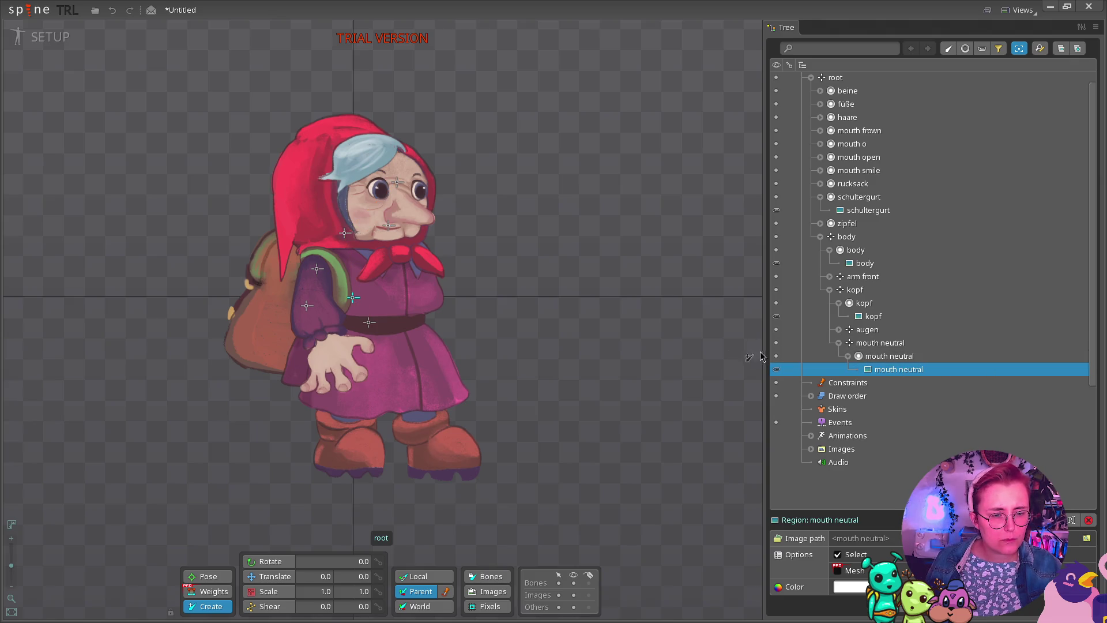
key(r)
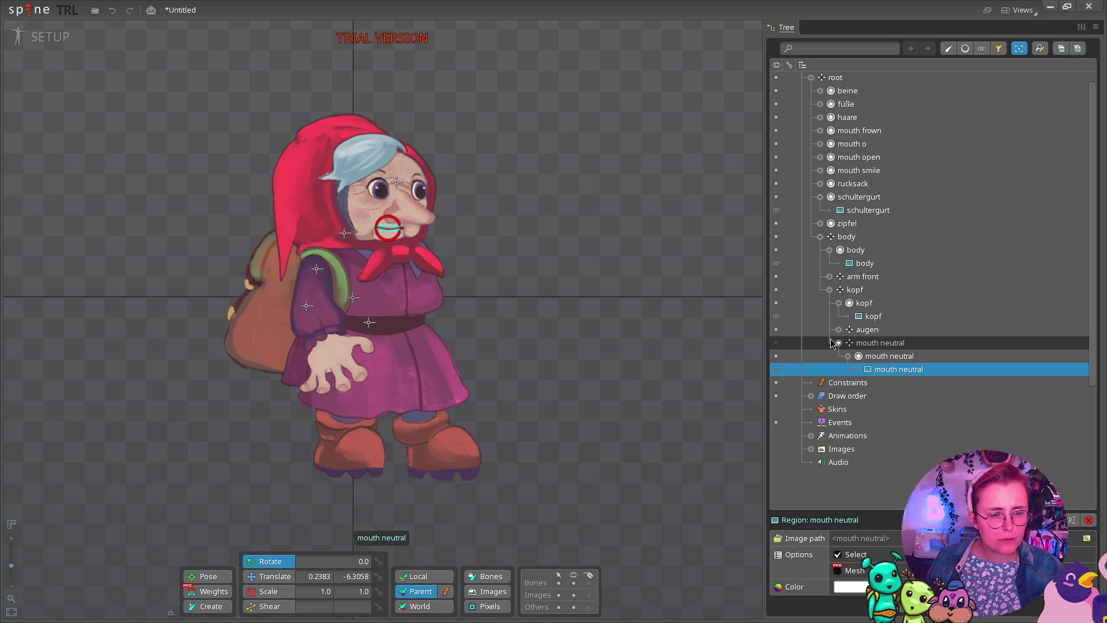
With Create active, reselect the mouth neutral image and choose kopf as the parent.
click(838, 343)
click(854, 289)
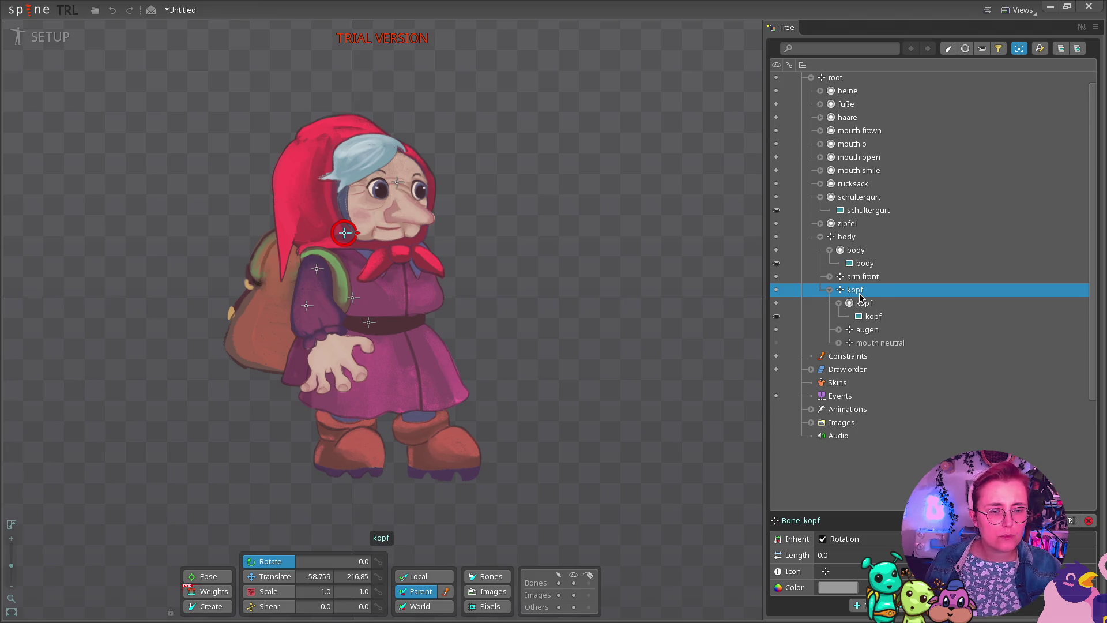
click(389, 232)
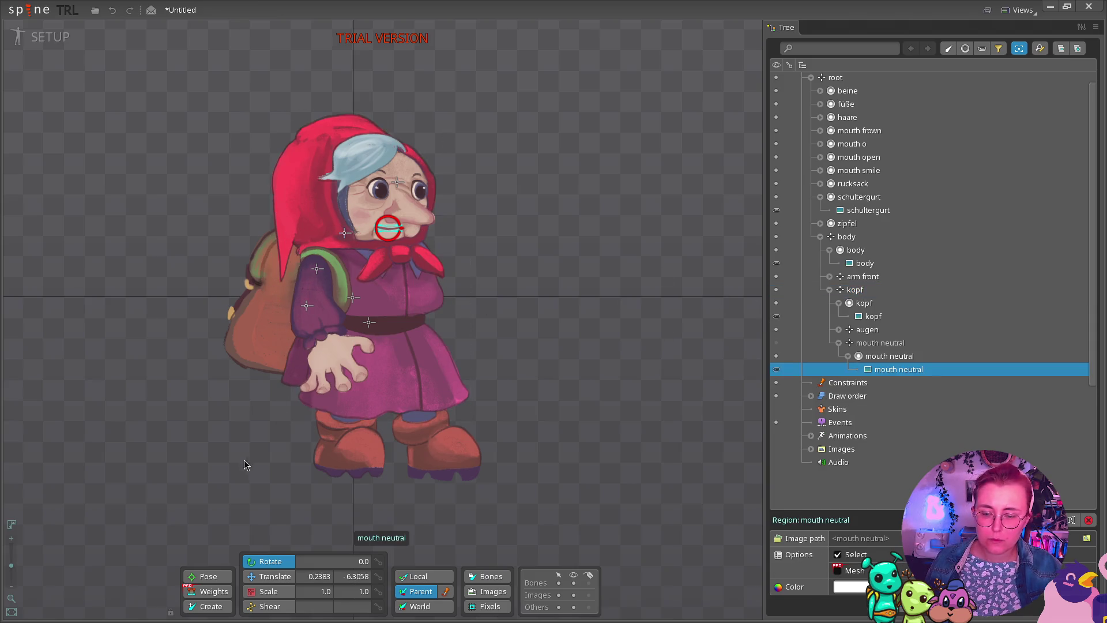
click(207, 606)
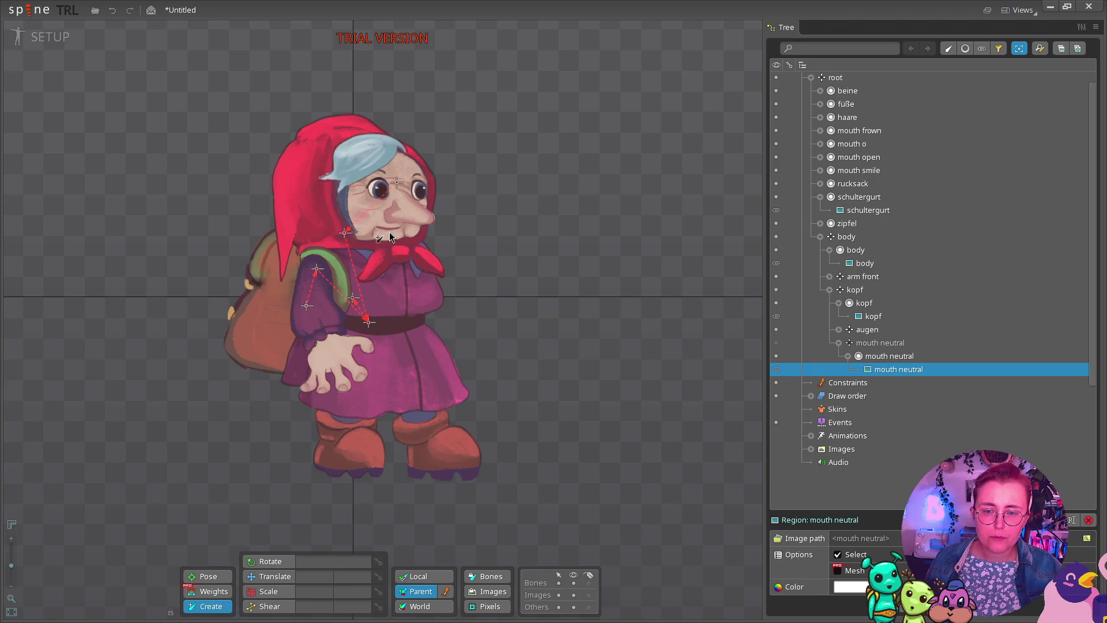
click(341, 232)
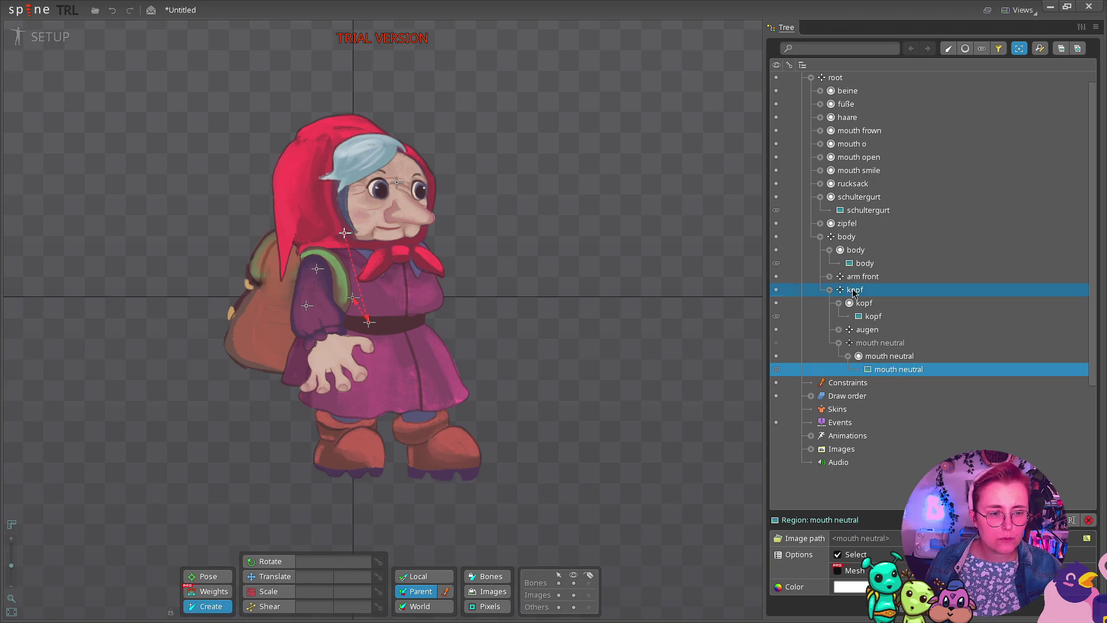
Add a kopf2 bone at the mouth, keep its name, and move mouth frown under mouth neutral.
click(388, 228)
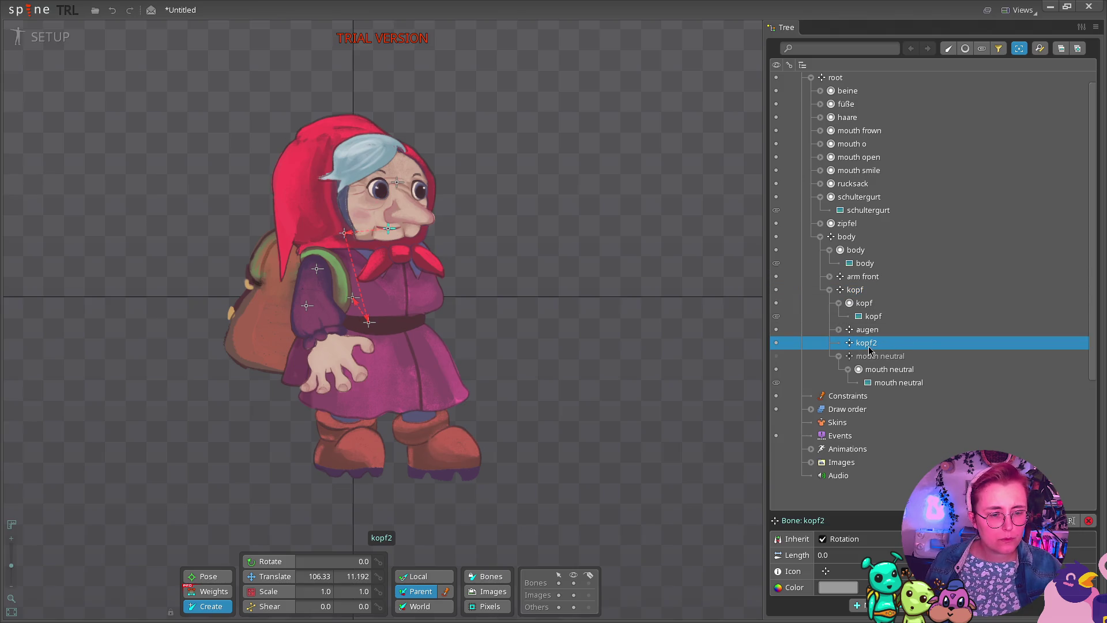
double_click(875, 345)
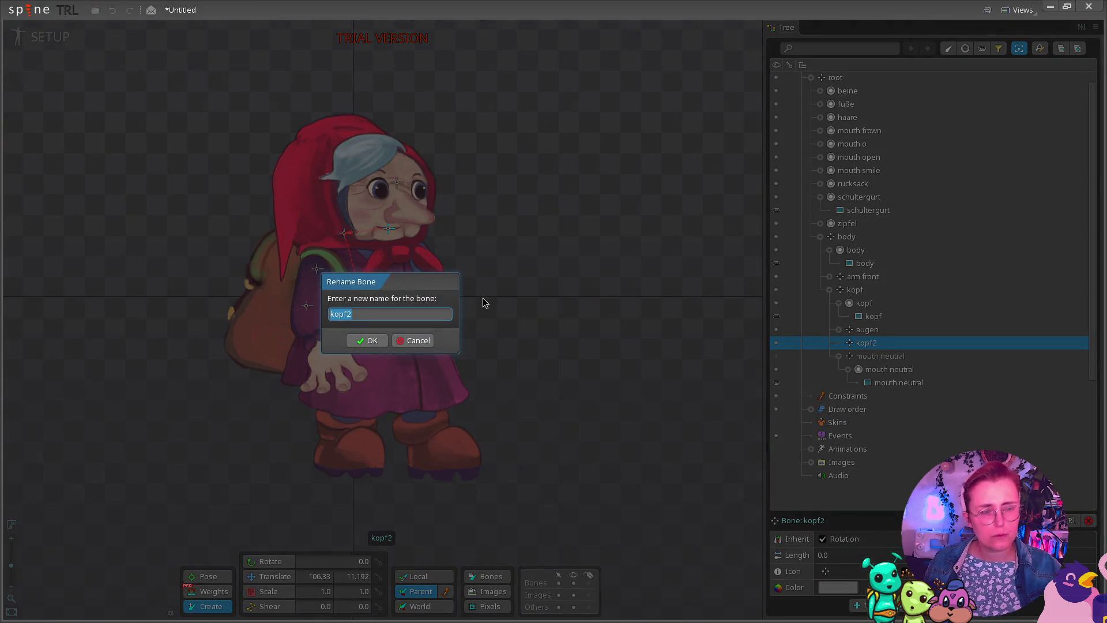
text(mouth)
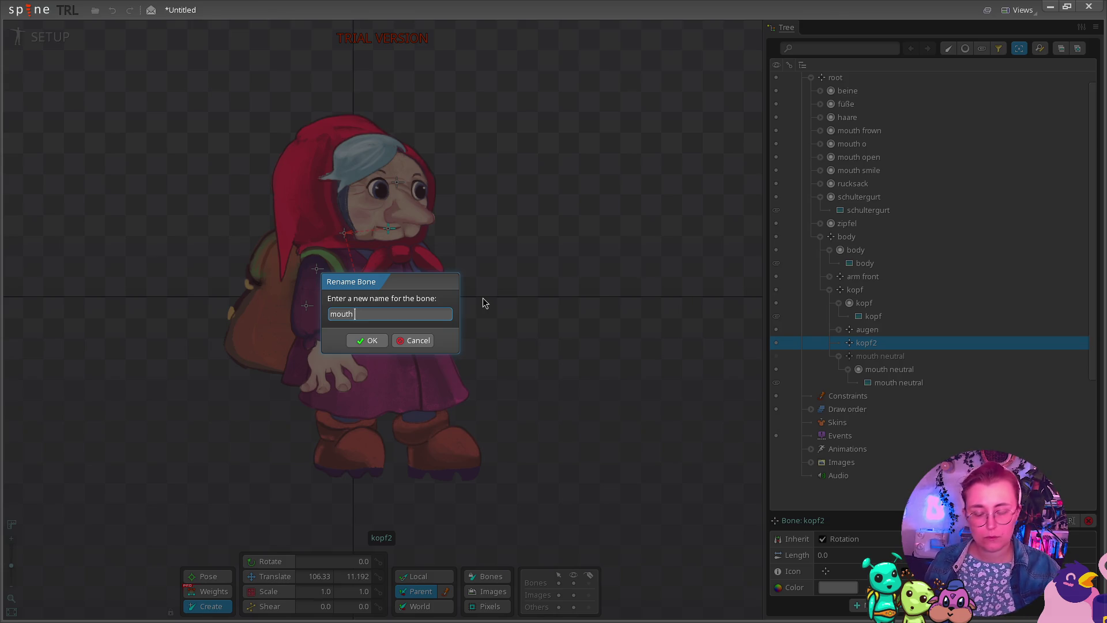
click(410, 340)
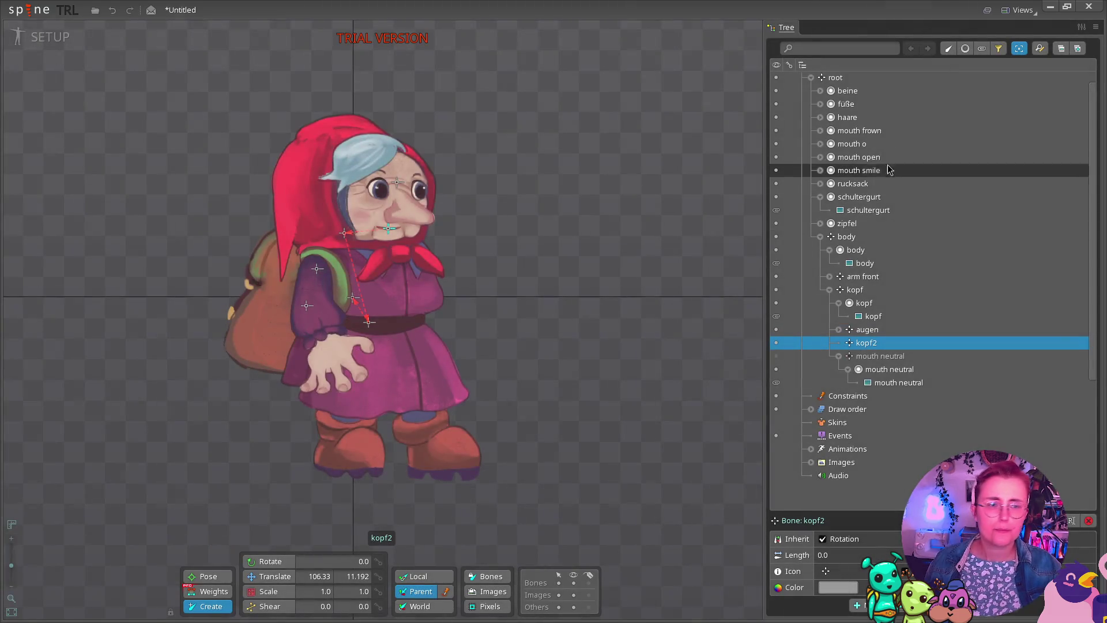
mouse_move(863, 135)
mouse_down()
mouse_move(865, 351)
mouse_move(877, 355)
mouse_up()
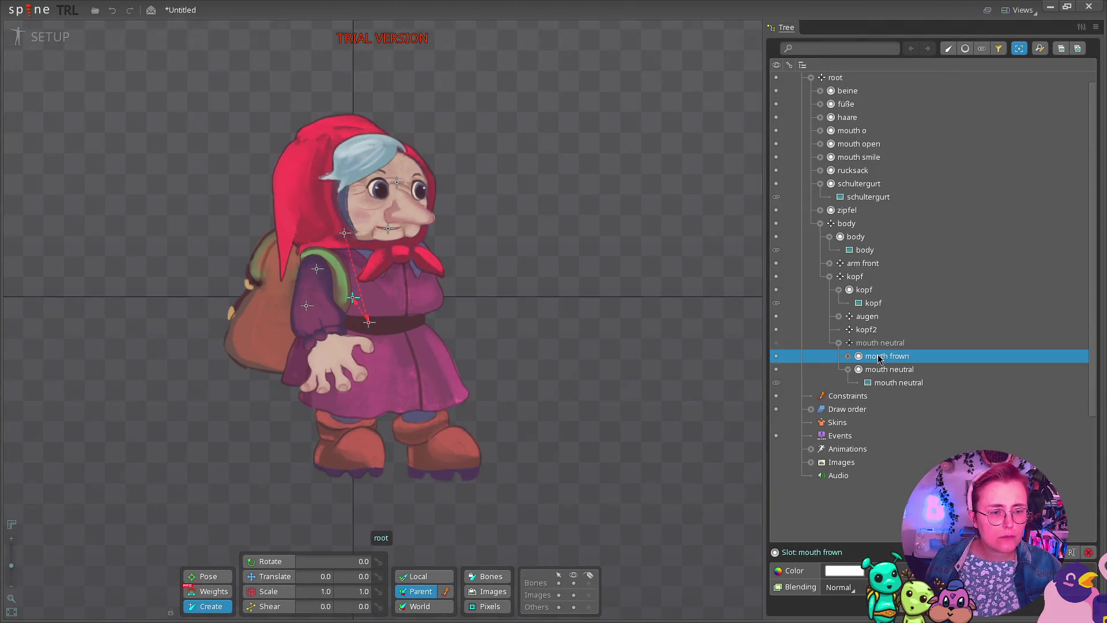
Move the mouth o, mouth open and mouth smile slots under the mouth neutral bone.
mouse_move(852, 130)
mouse_down()
mouse_move(877, 205)
mouse_move(871, 343)
mouse_up()
mouse_move(859, 130)
mouse_down()
mouse_move(887, 199)
mouse_move(900, 352)
mouse_move(900, 334)
mouse_move(873, 345)
mouse_move(879, 318)
mouse_move(877, 333)
mouse_up()
drag(859, 130, 877, 327)
click(881, 303)
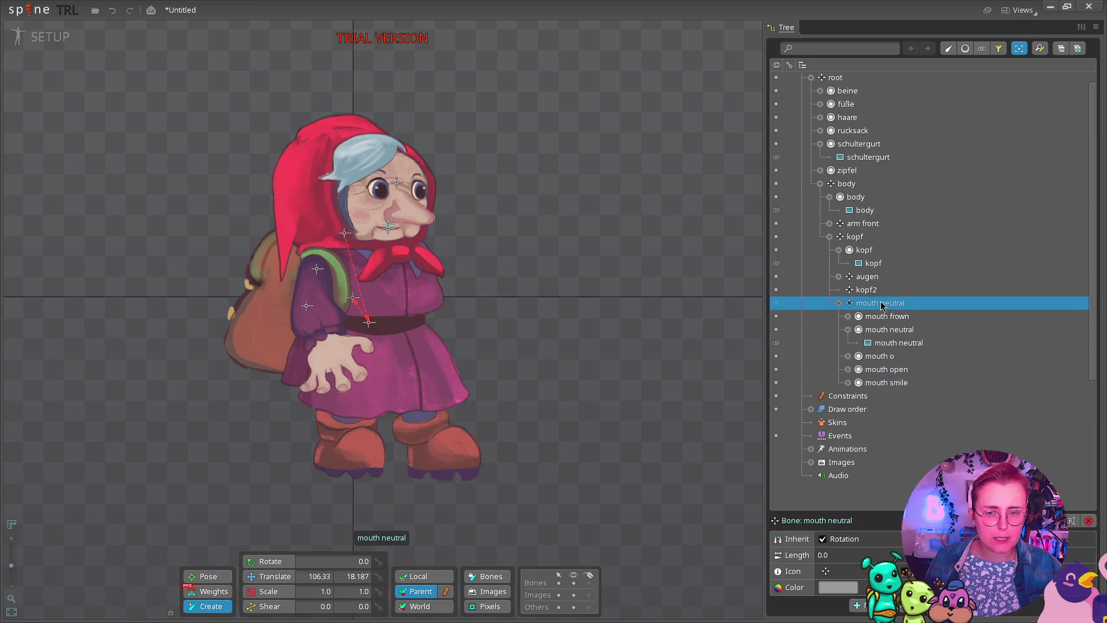
Rename the mouth neutral bone to mouth, then undo it back to mouth neutral.
double_click(856, 305)
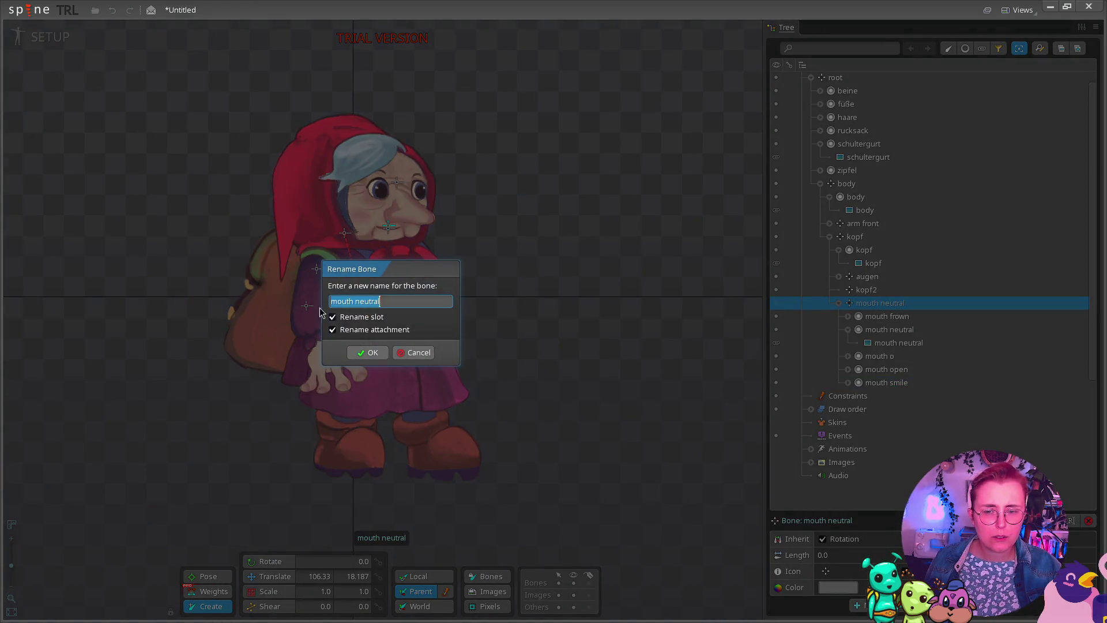
click(415, 303)
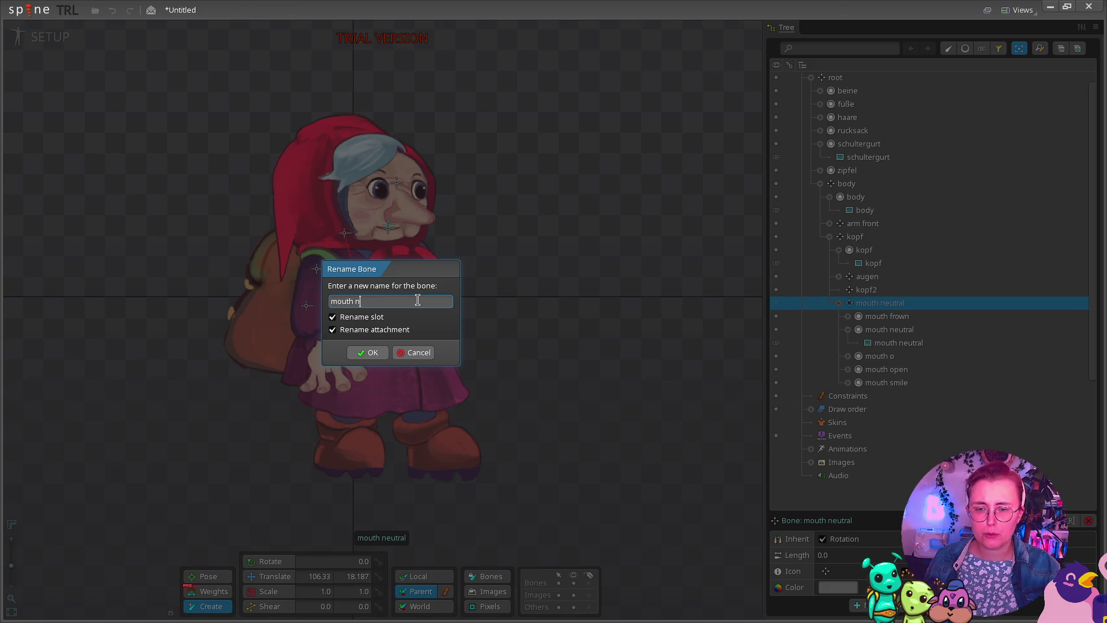
key(Return)
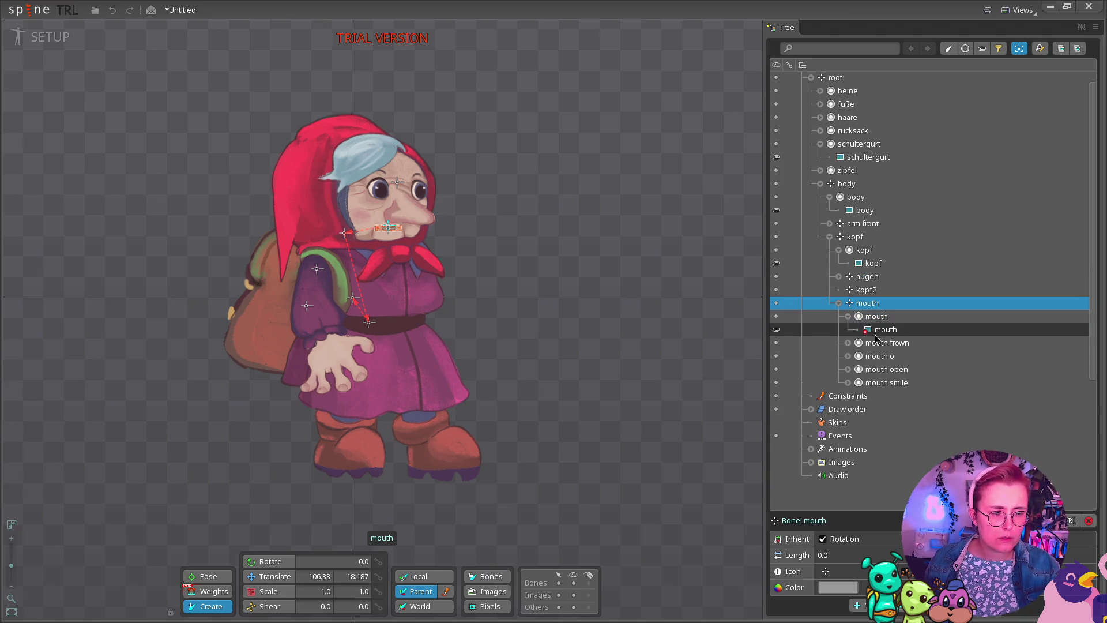
key(ctrl+z)
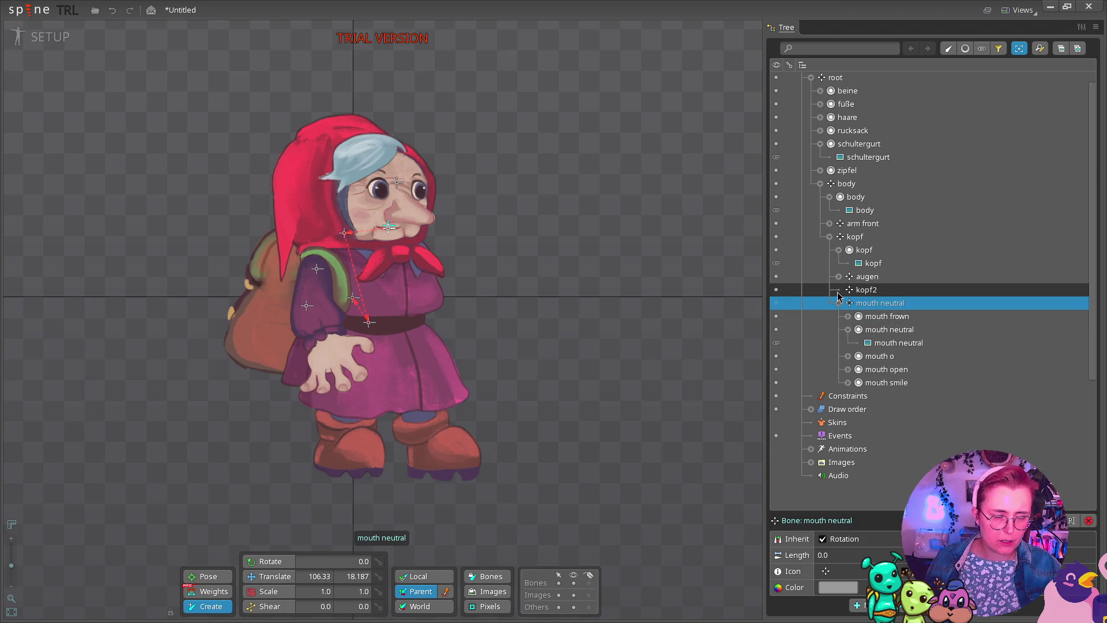
click(847, 329)
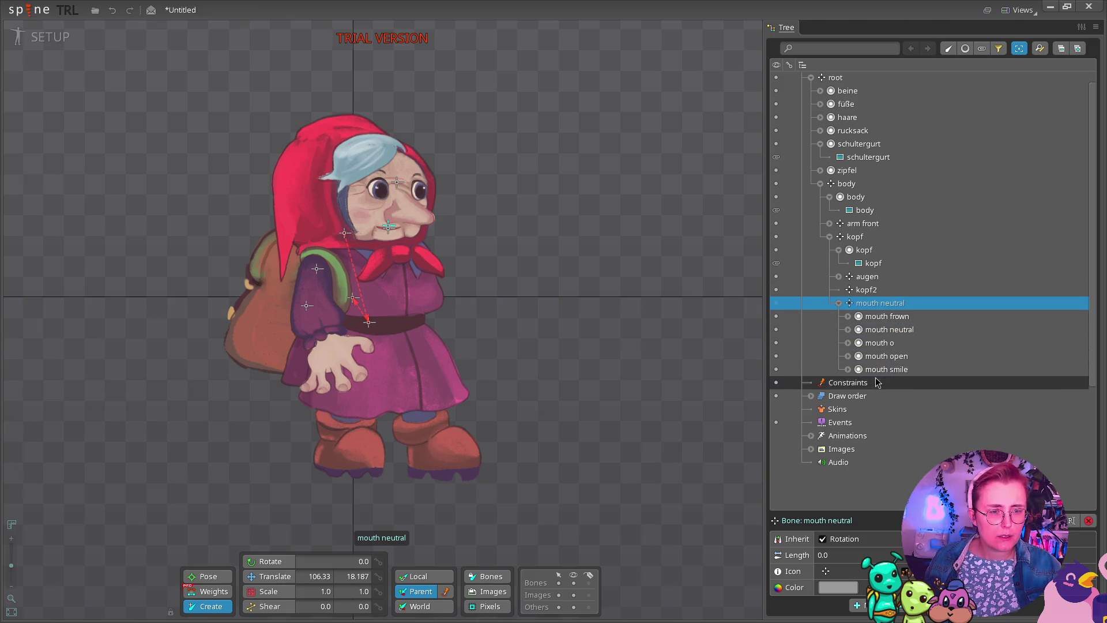
Move the schultergurt strap slot under the arm front bone.
click(839, 302)
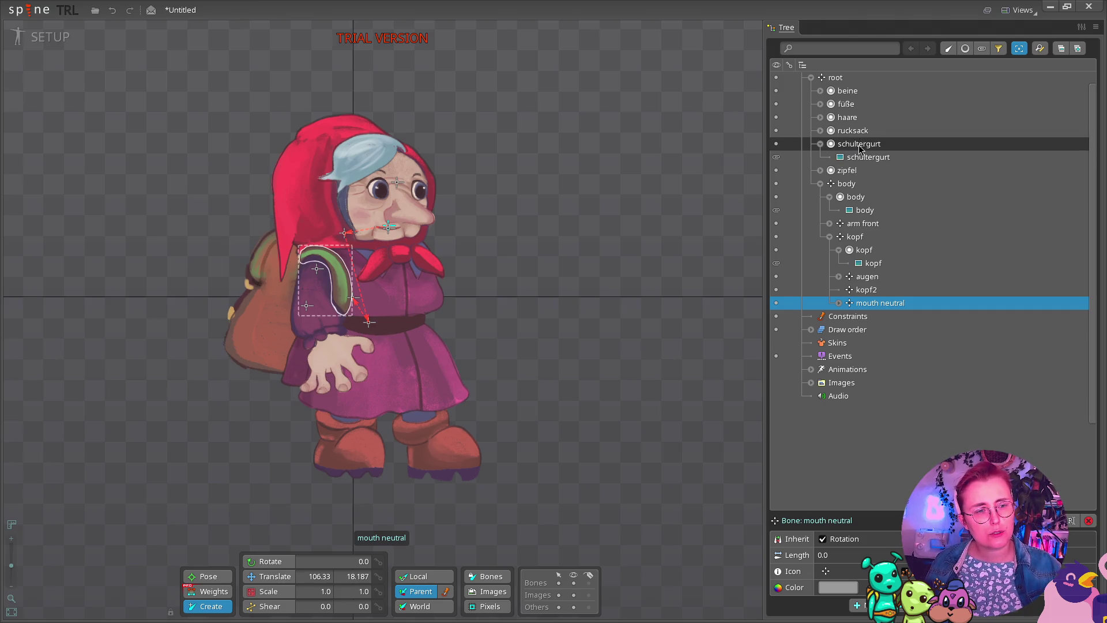
click(829, 223)
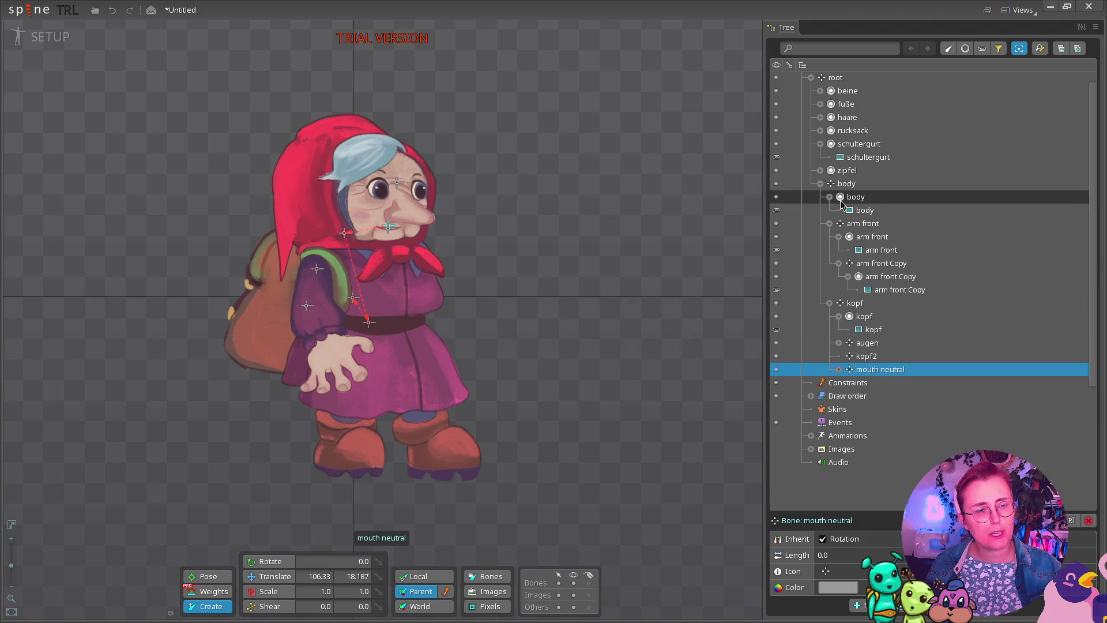
drag(865, 144, 874, 228)
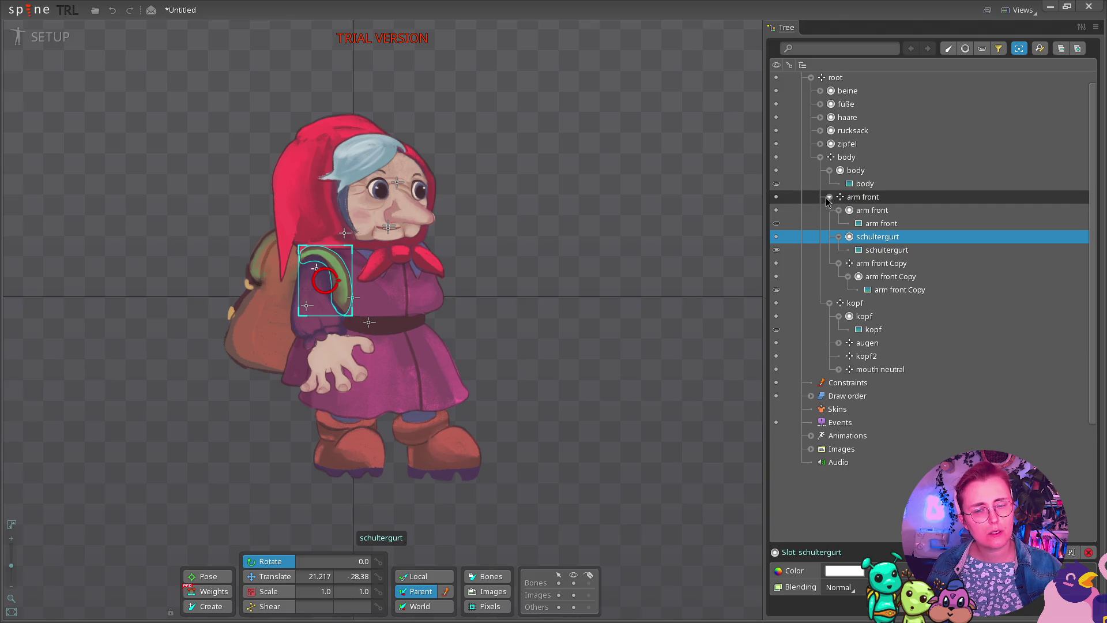
click(829, 197)
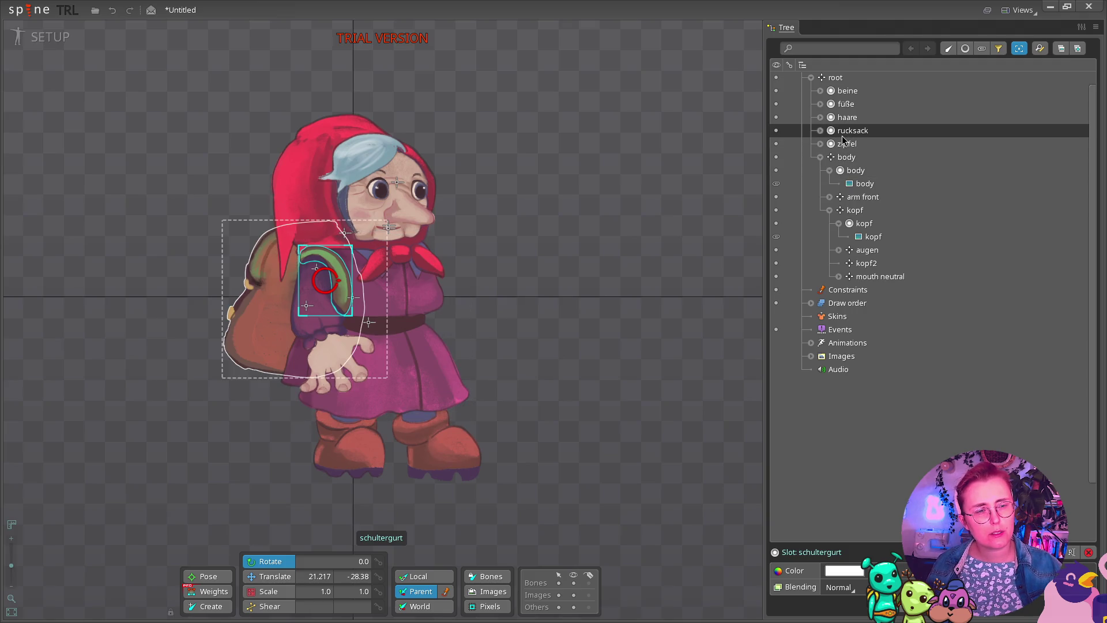
Create a rucksack bone on the backpack from the rucksack image.
mouse_move(843, 138)
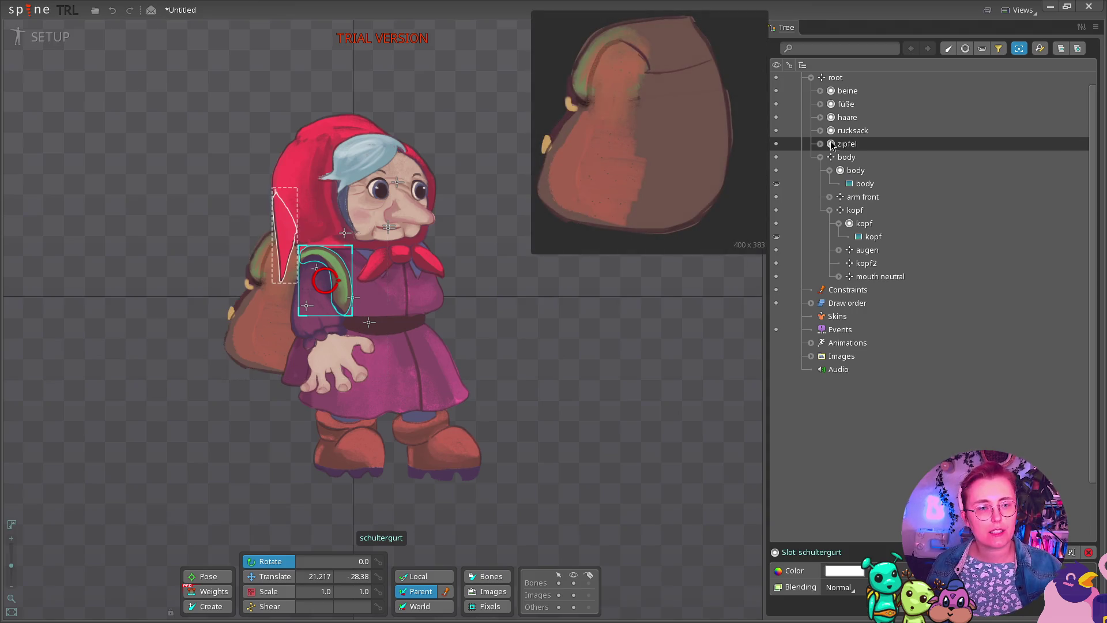
mouse_move(845, 173)
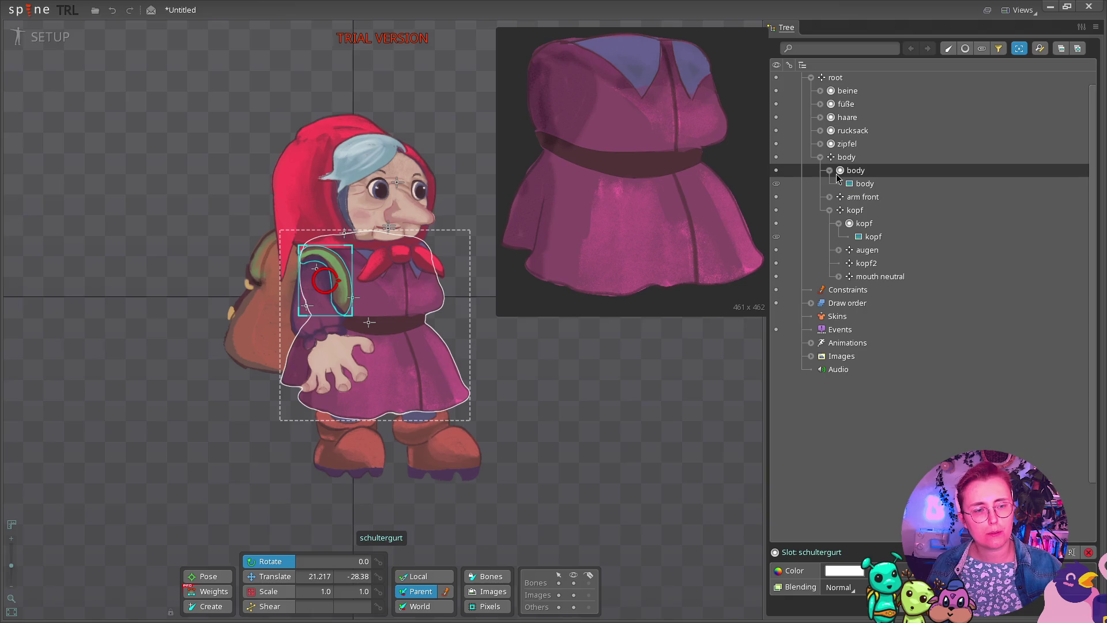
click(846, 172)
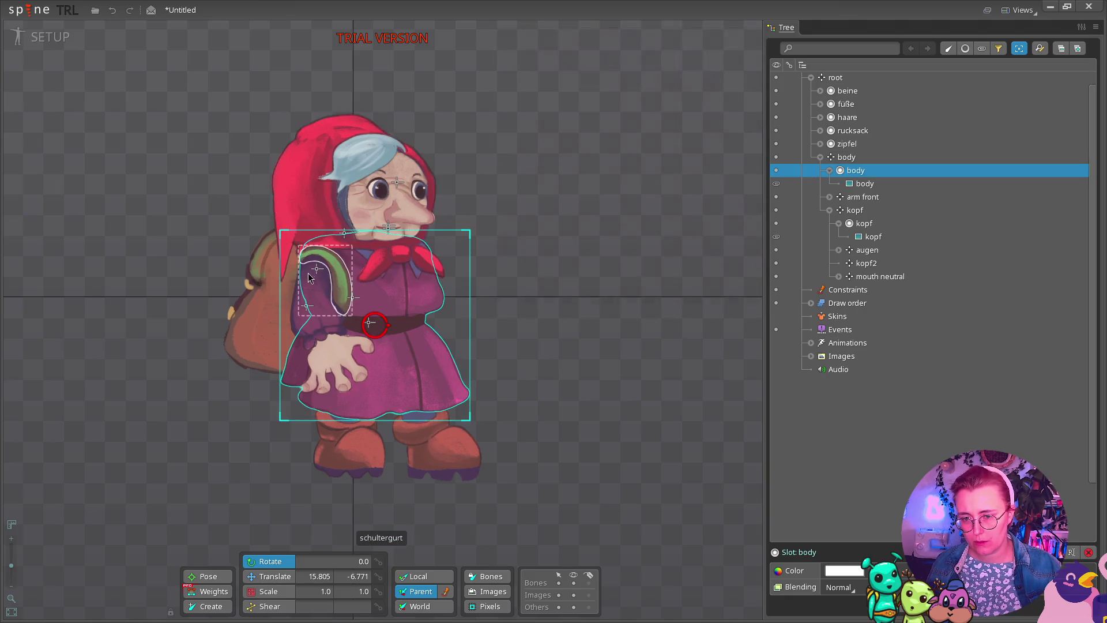
click(212, 605)
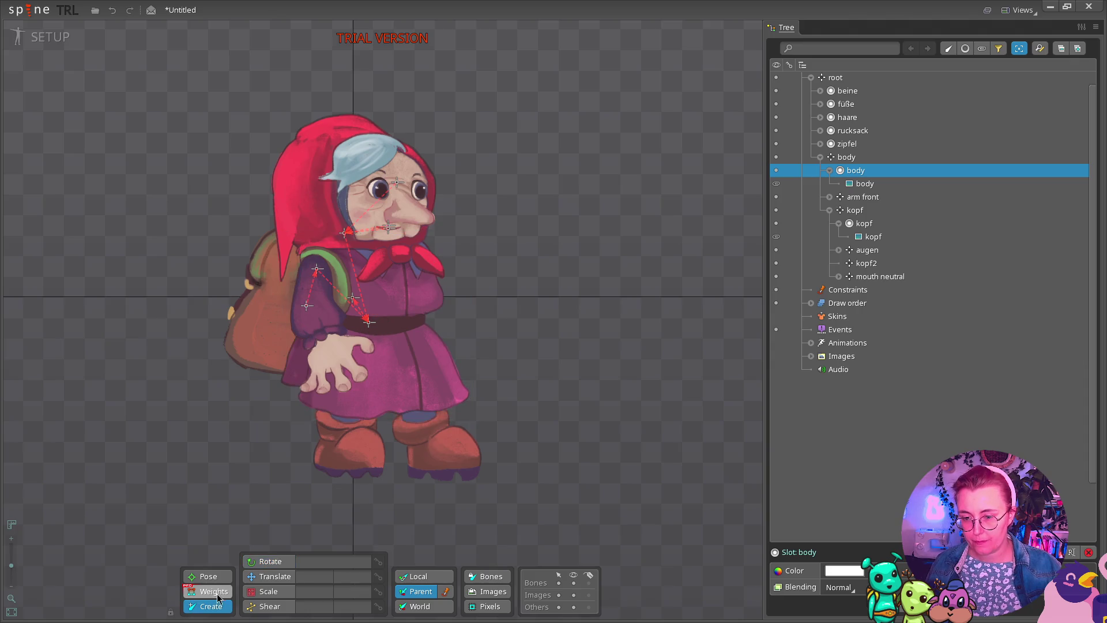
click(287, 314)
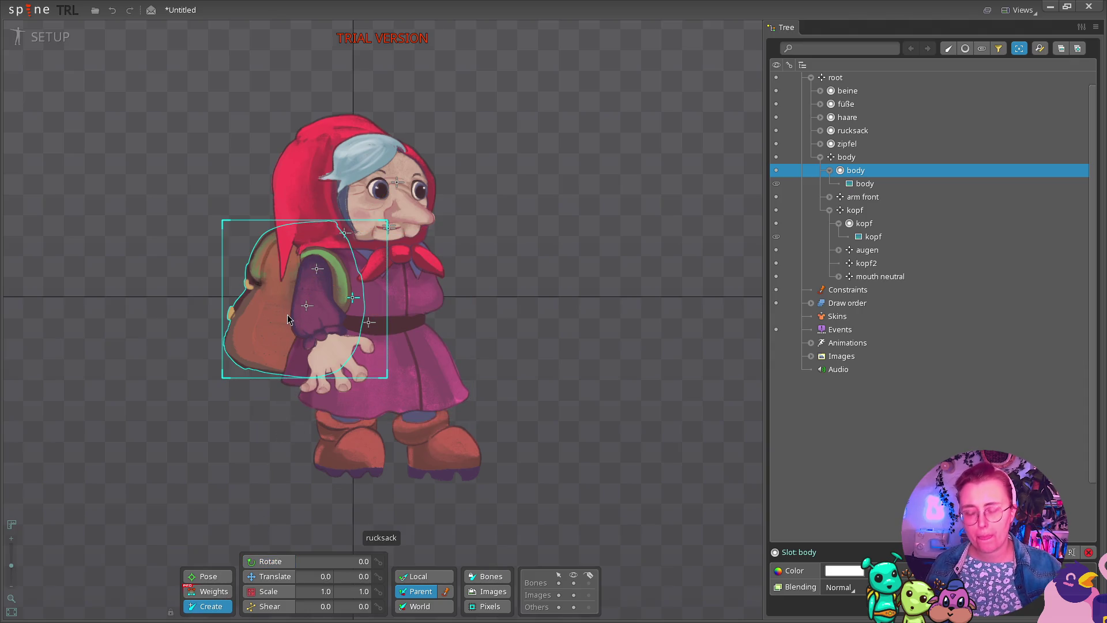
click(291, 277)
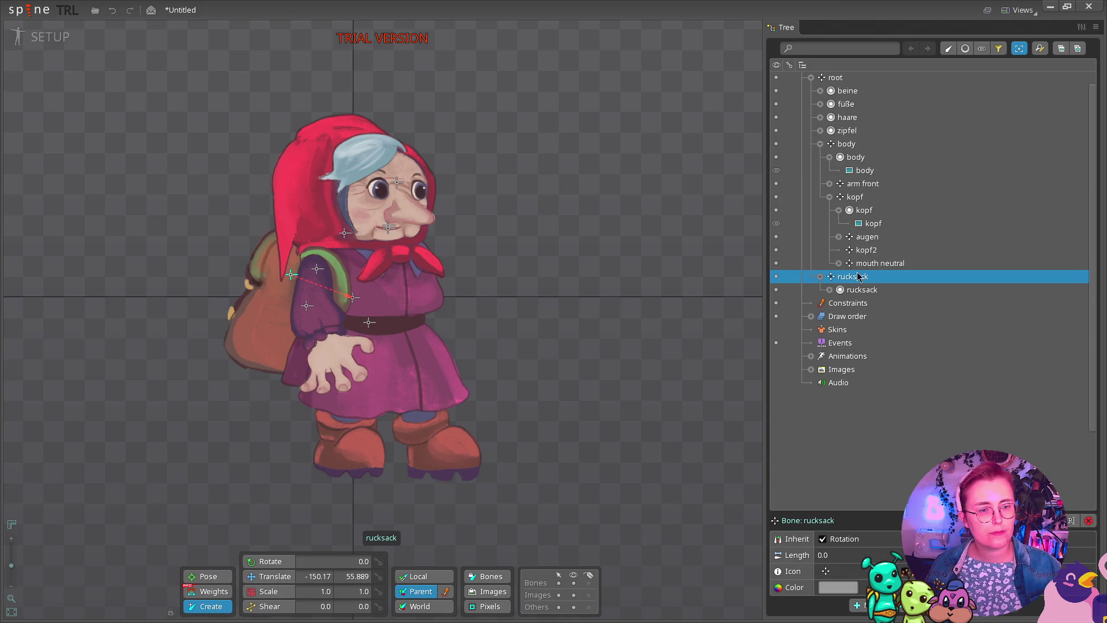
Reparent the rucksack bone from root to the body bone, then select kopf.
click(821, 144)
click(821, 146)
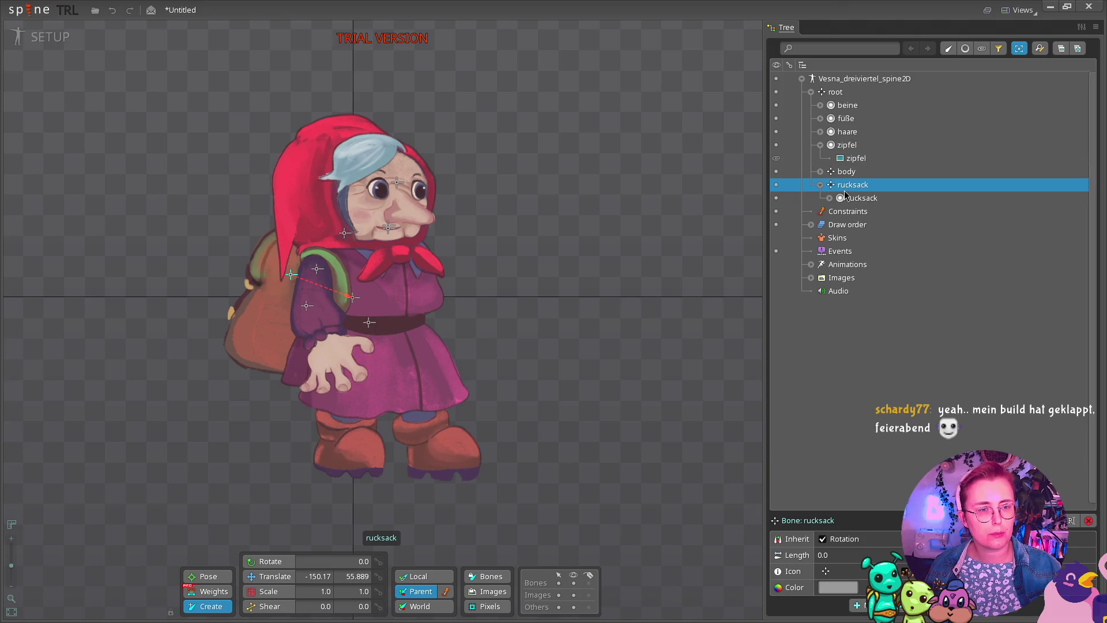
drag(846, 191, 847, 174)
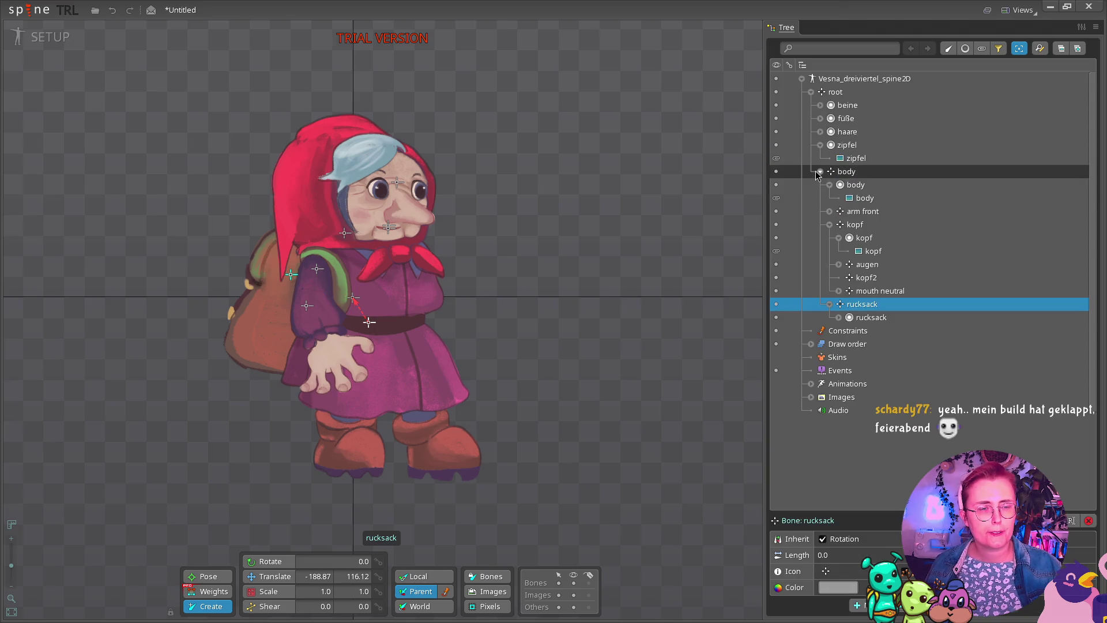
click(820, 172)
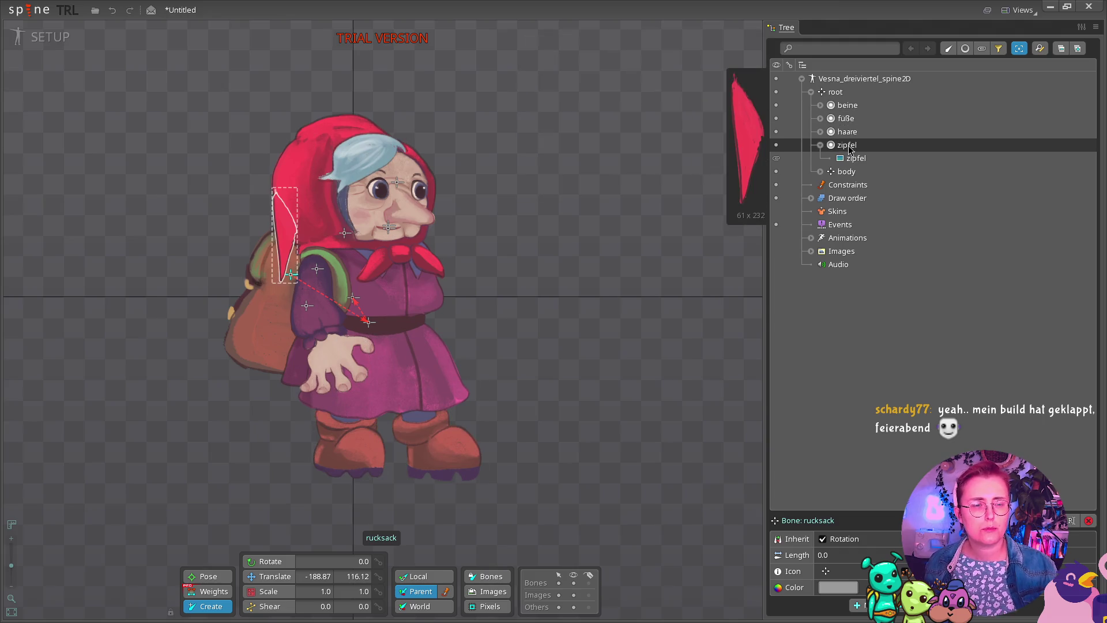
click(819, 172)
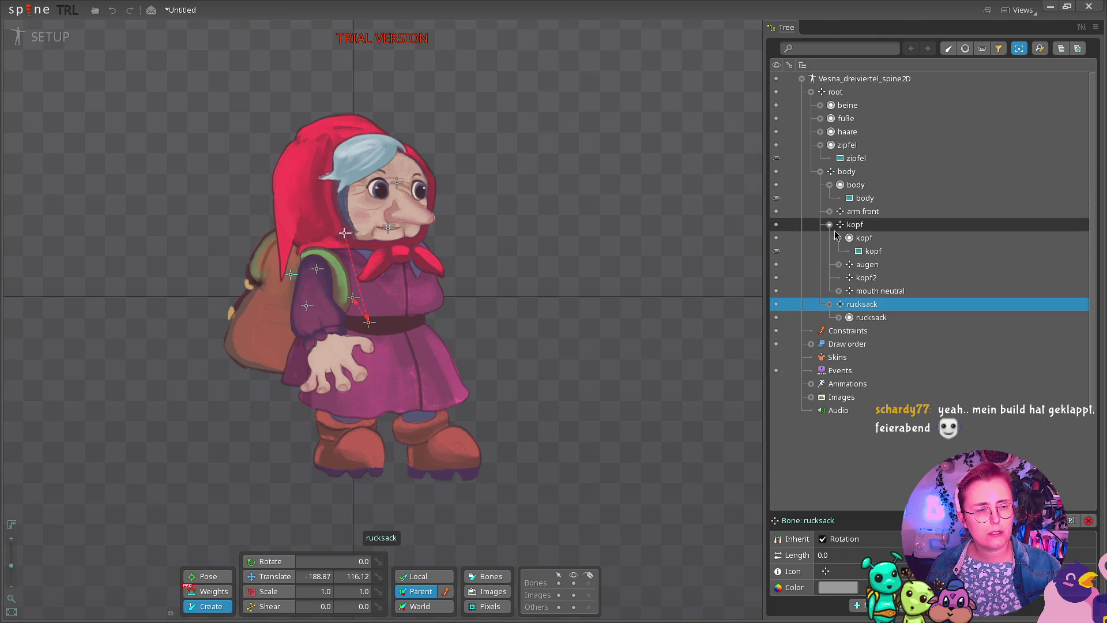
click(855, 226)
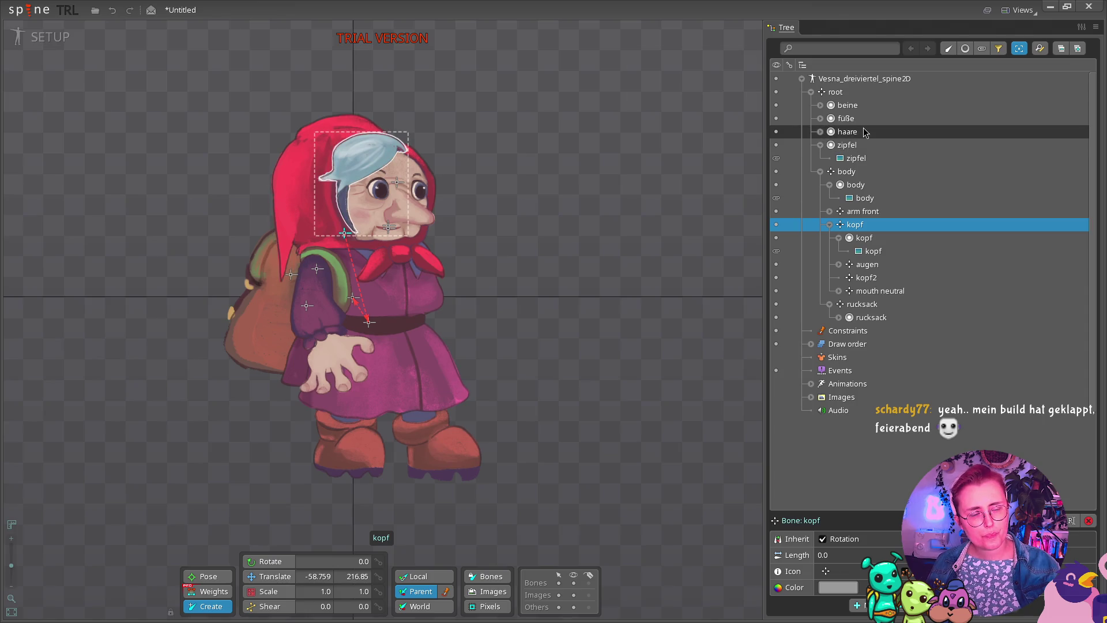
Create a zipfel bone for the hat tip under the kopf bone.
mouse_move(865, 133)
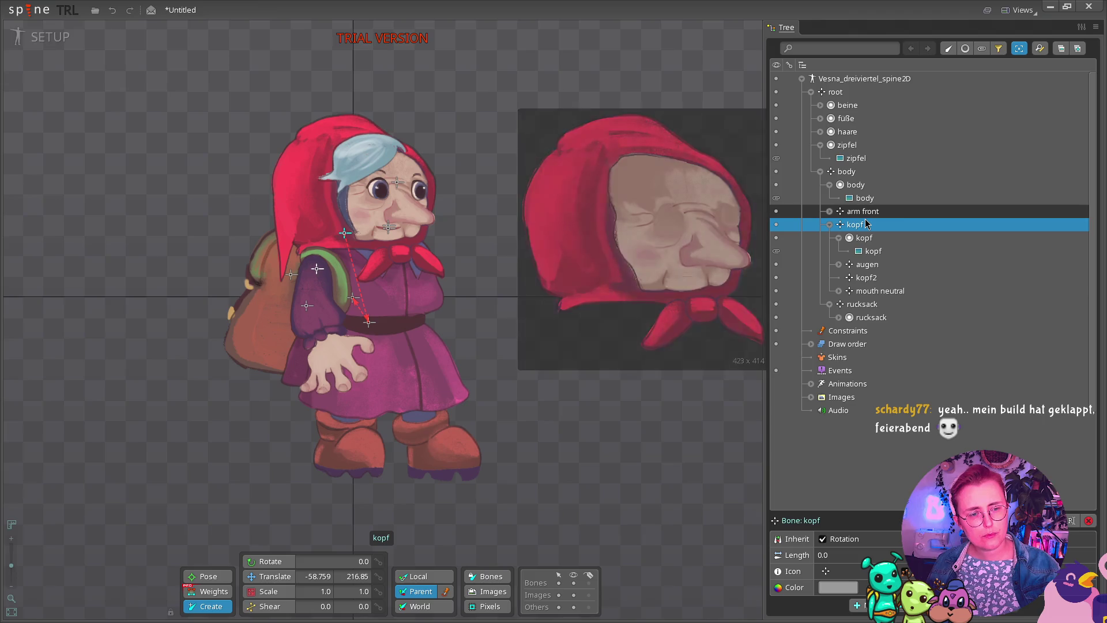
click(865, 238)
click(865, 228)
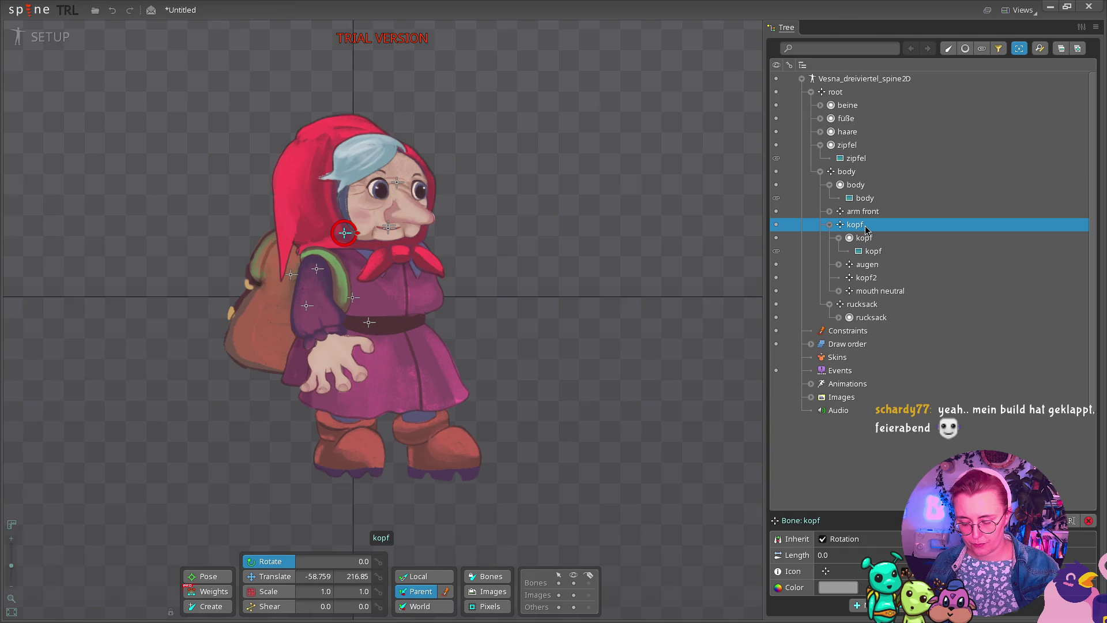
key(b)
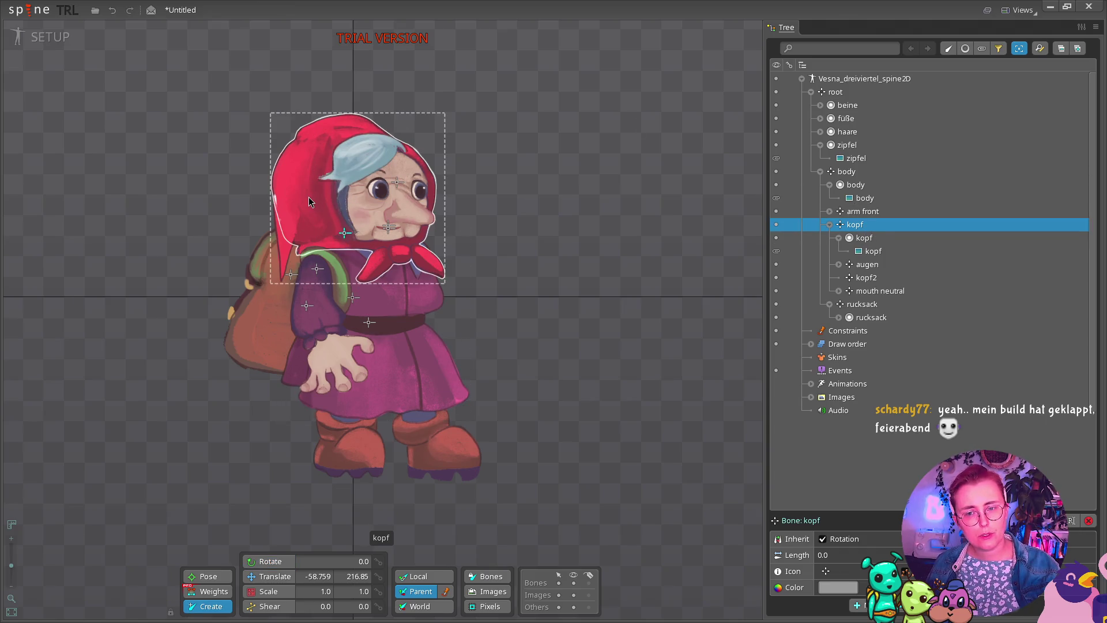
click(279, 223)
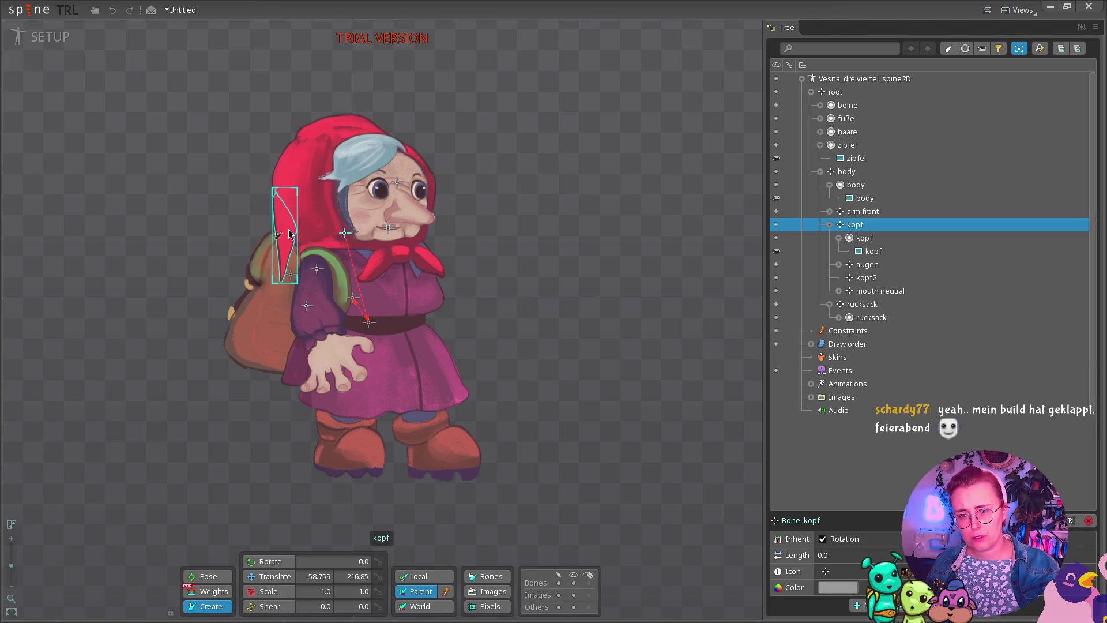
click(286, 237)
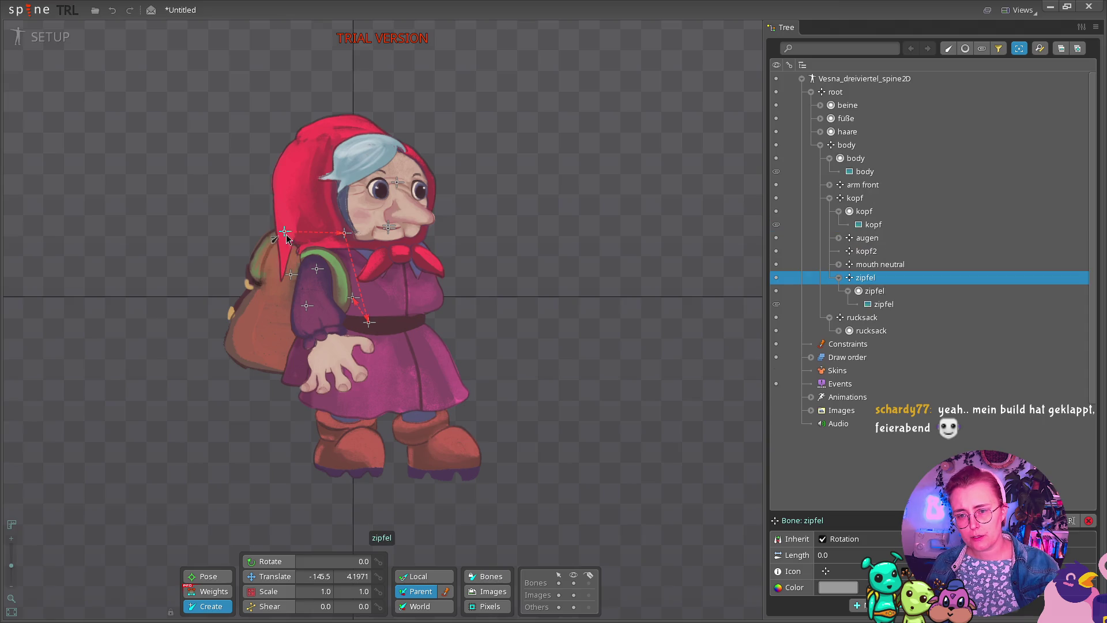
Create a haare bone for the hair under the kopf bone.
click(828, 200)
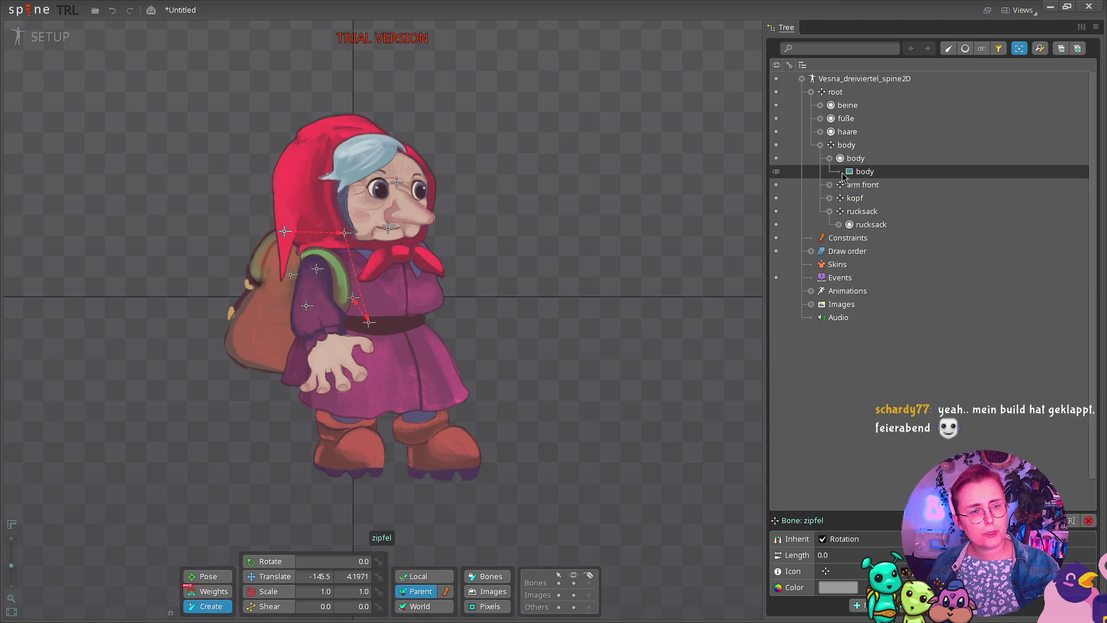
click(856, 200)
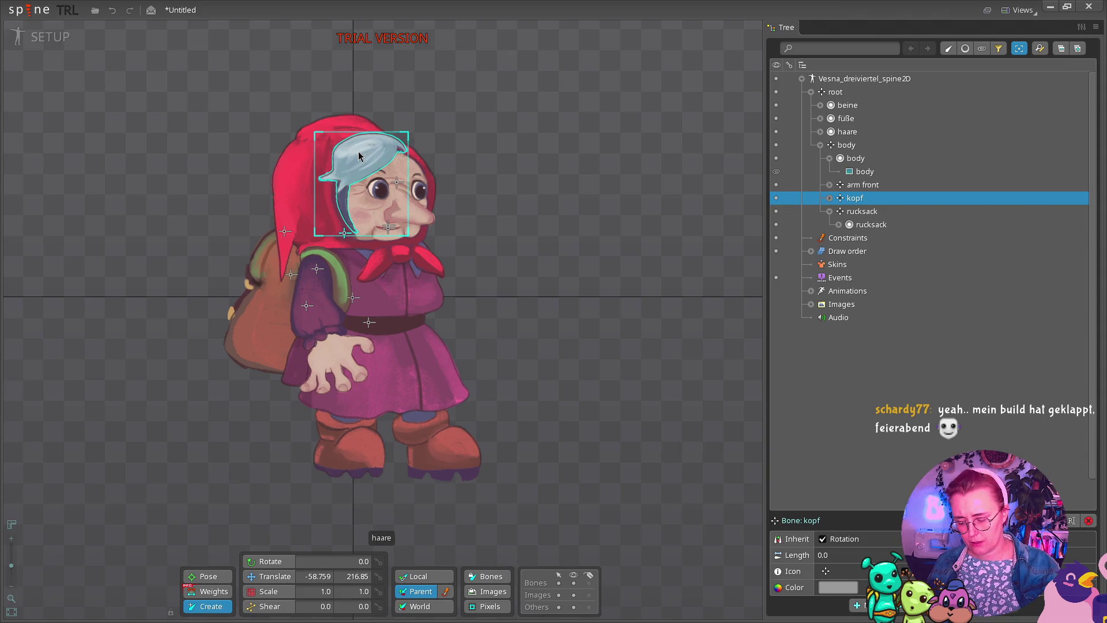
click(385, 145)
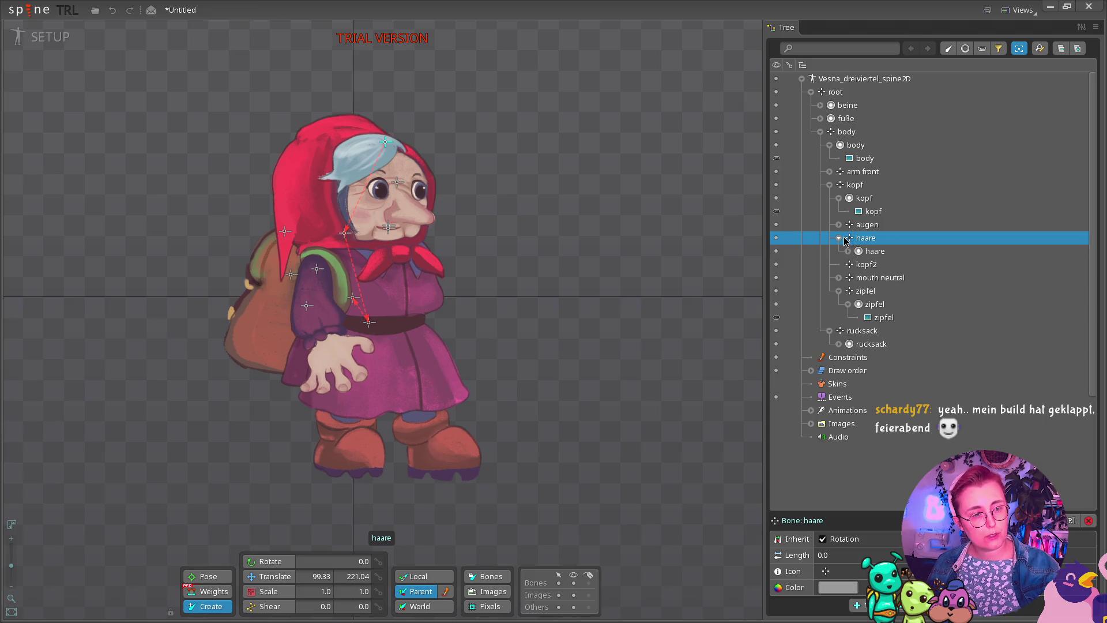
click(829, 184)
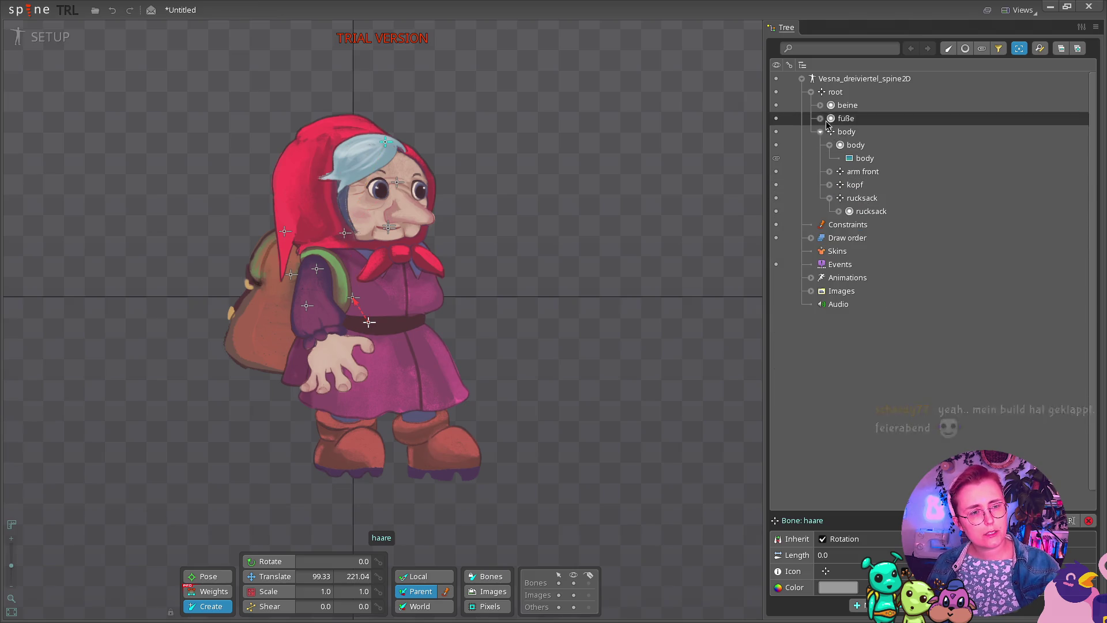
click(848, 134)
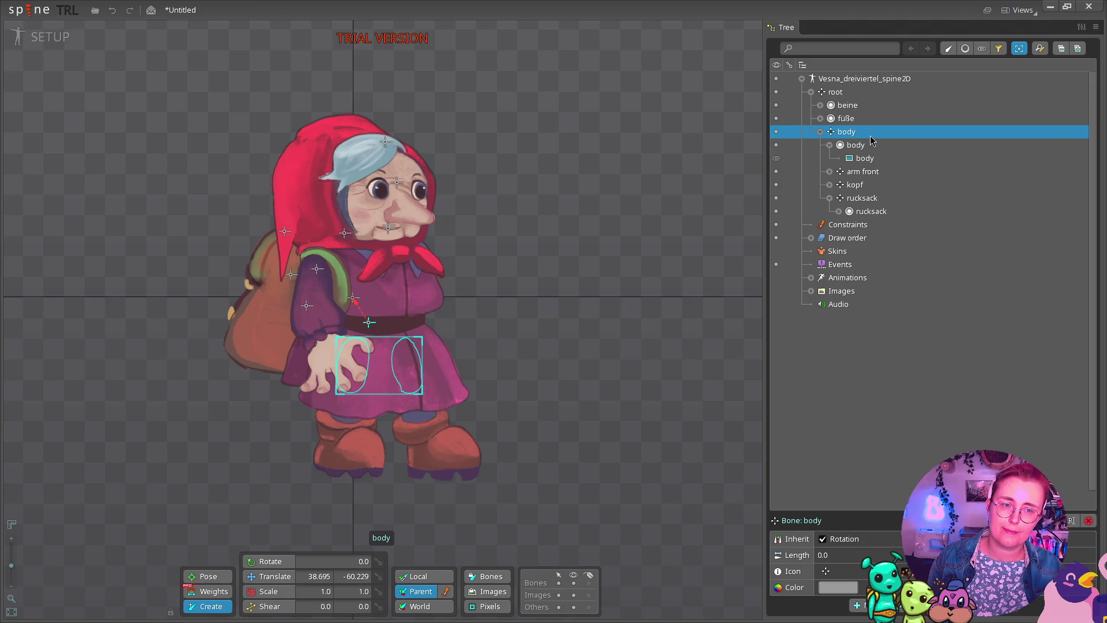
click(851, 121)
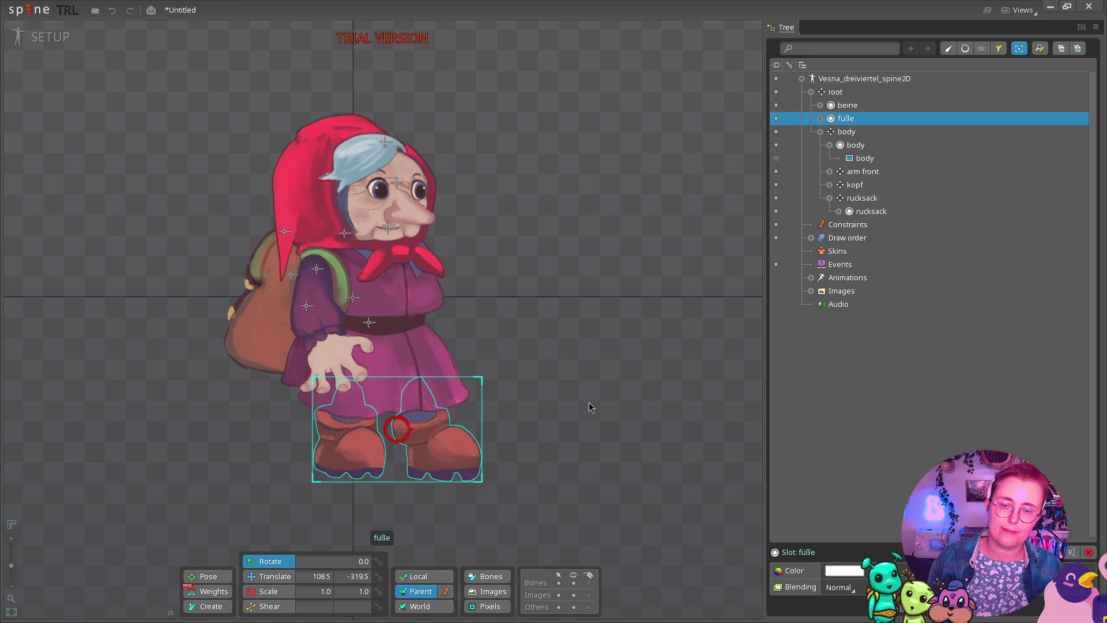
key(super+shift+r)
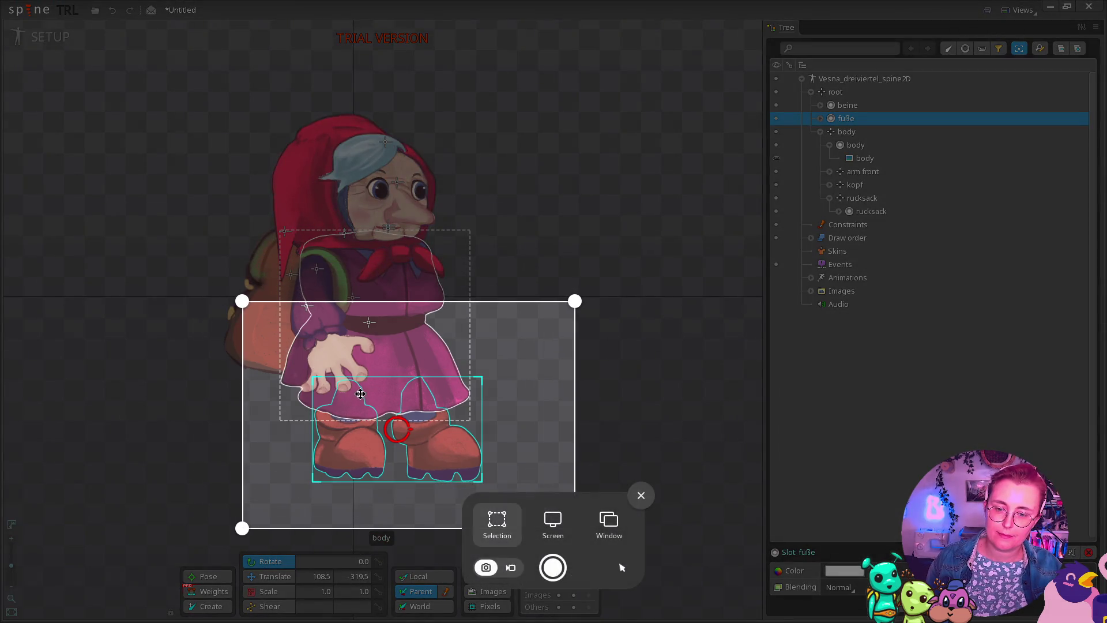
key(Return)
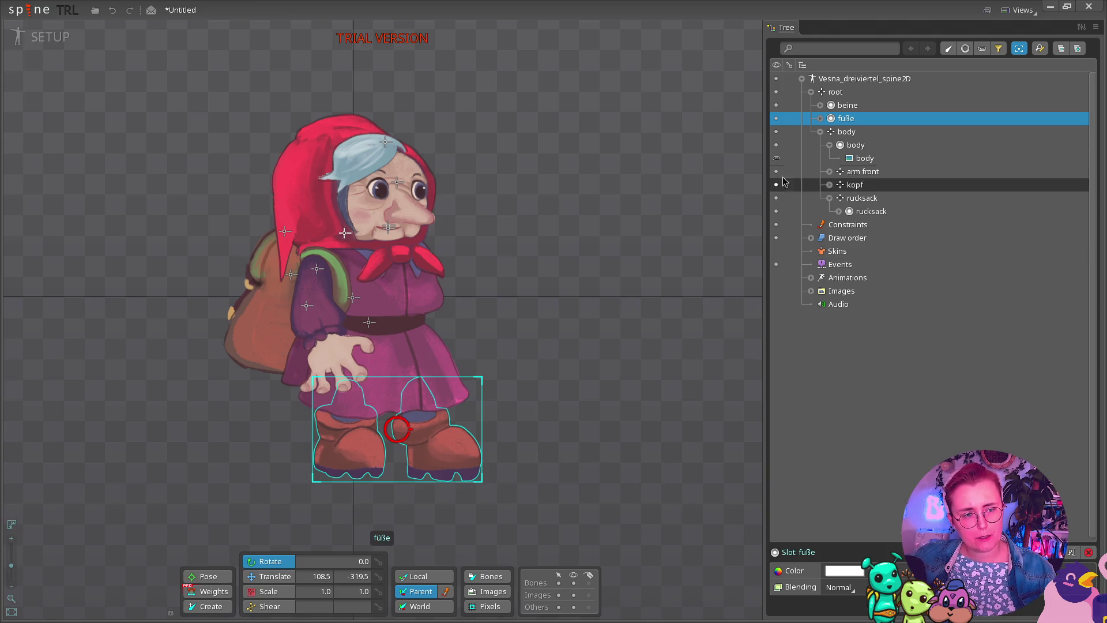
Show the beine and füße image attachments in the Tree and select the füße image.
click(841, 107)
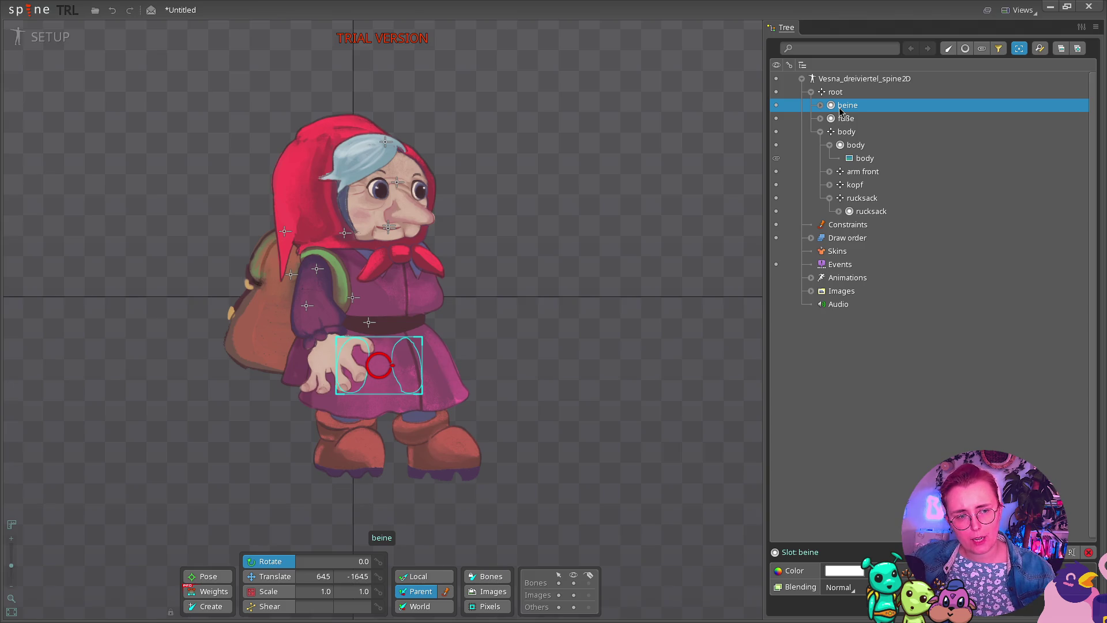
click(820, 106)
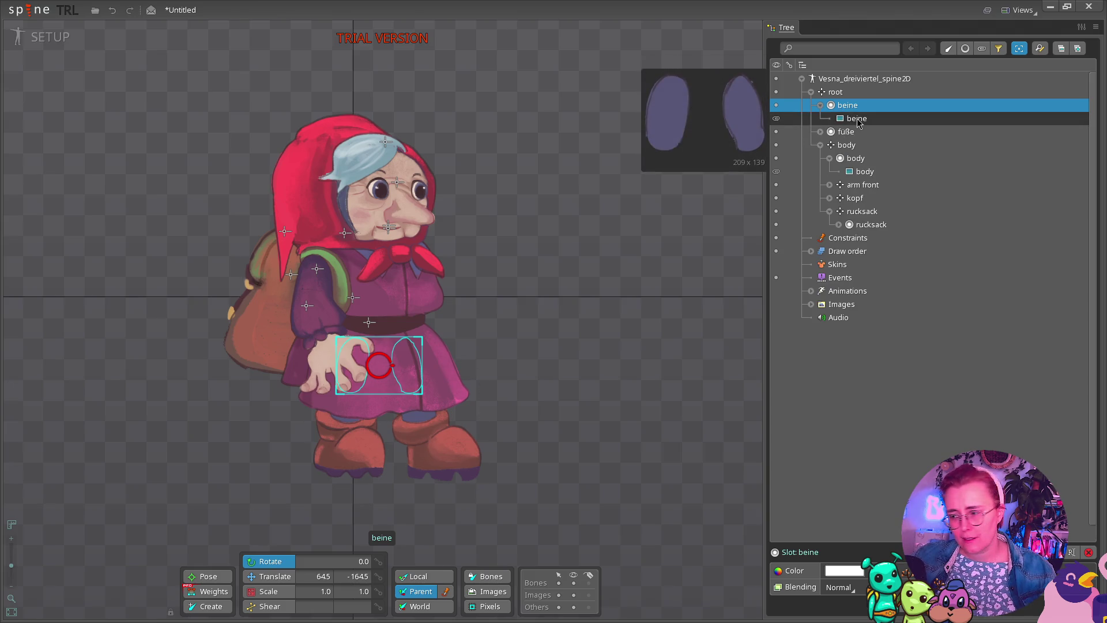
click(844, 132)
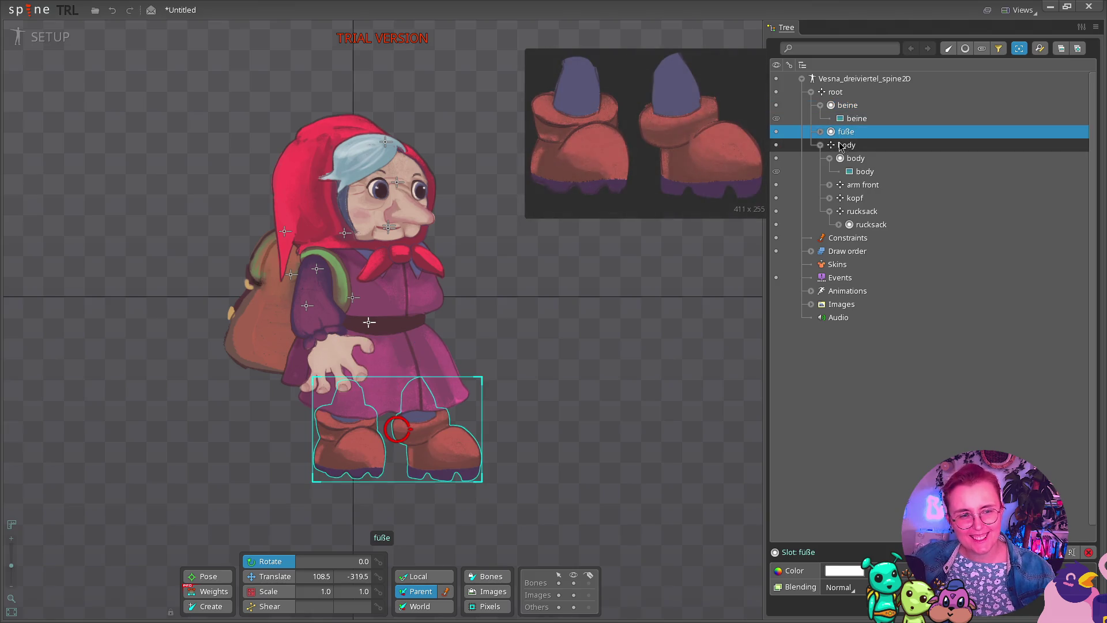
click(820, 132)
click(865, 146)
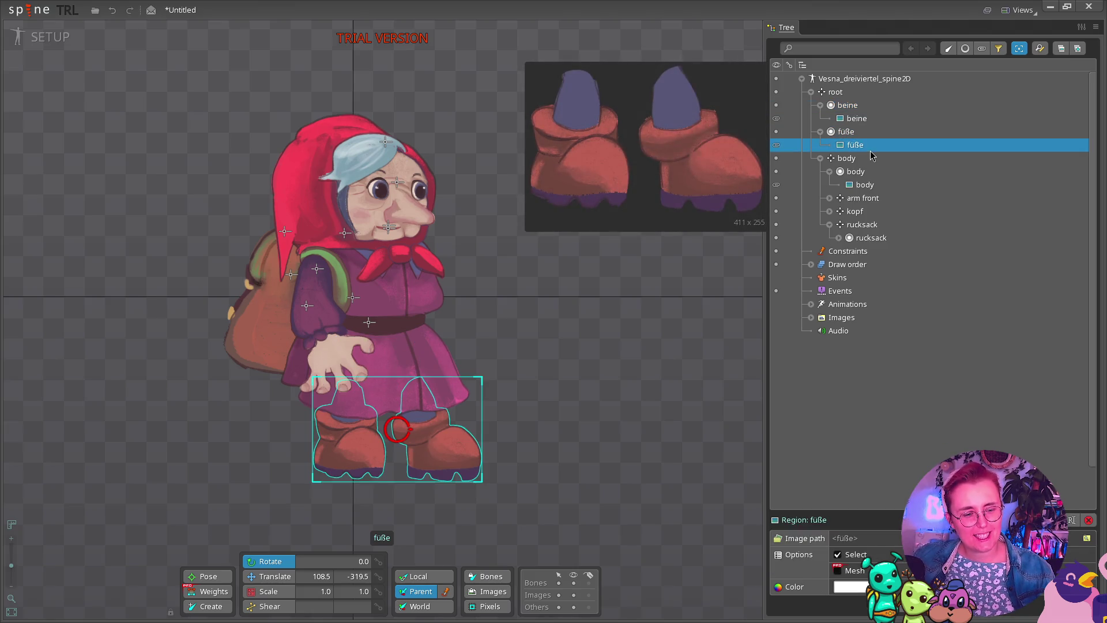
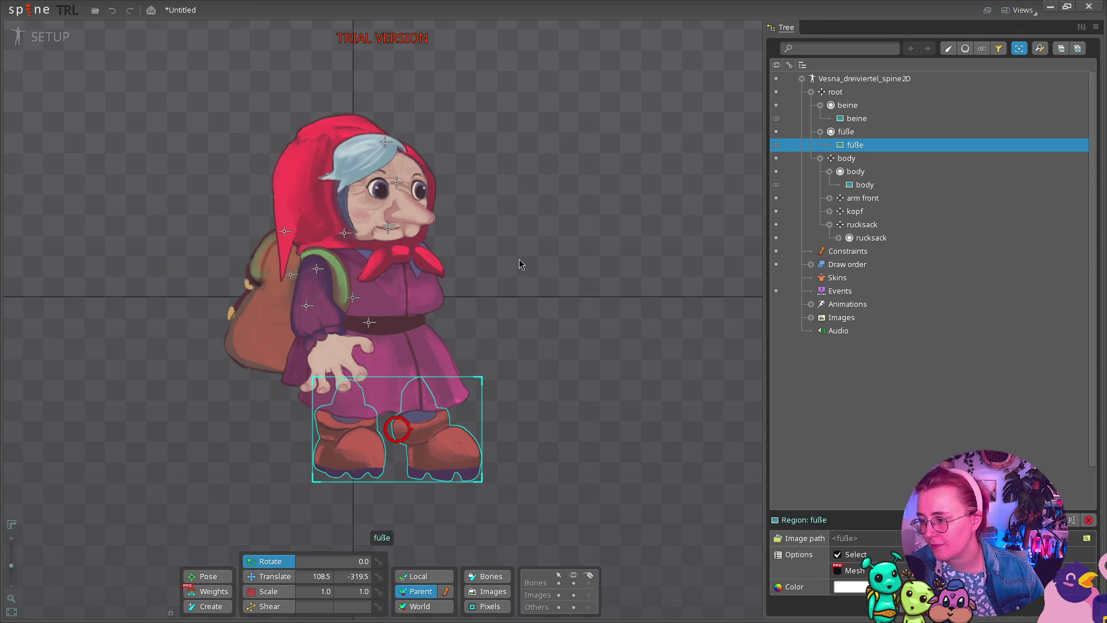
Collapse beine and füße in the tree, trial-rotate the body and undo, then select the shoulder strap.
click(819, 106)
click(819, 119)
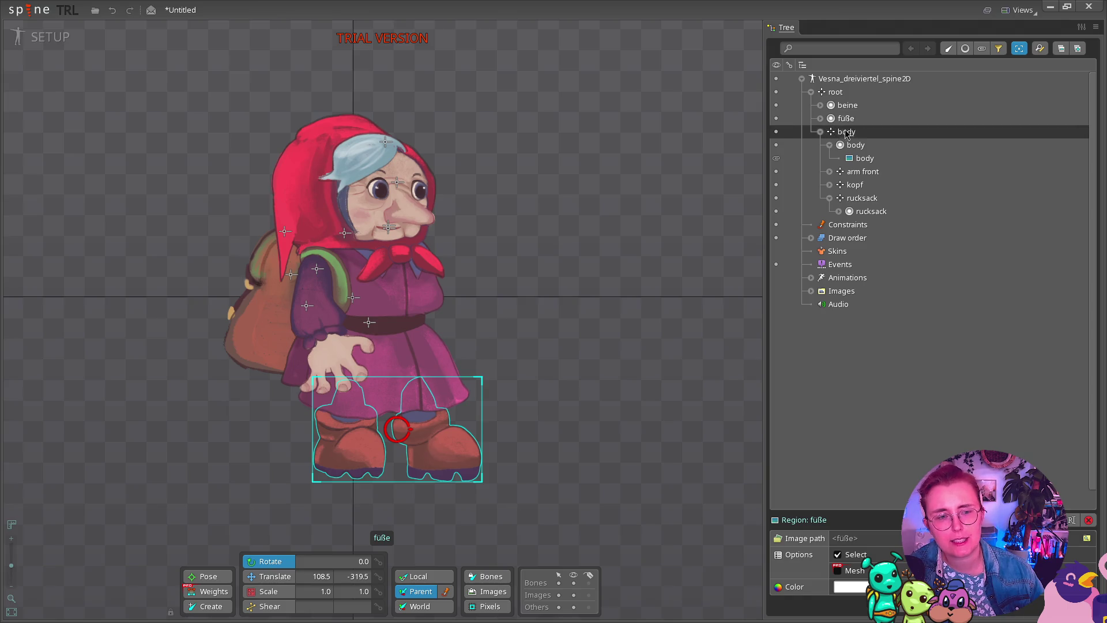
mouse_move(369, 324)
mouse_down()
mouse_move(380, 358)
mouse_move(415, 277)
mouse_move(435, 330)
mouse_move(419, 386)
mouse_move(391, 402)
mouse_move(405, 405)
mouse_move(413, 386)
mouse_move(413, 401)
mouse_up()
key(ctrl+z)
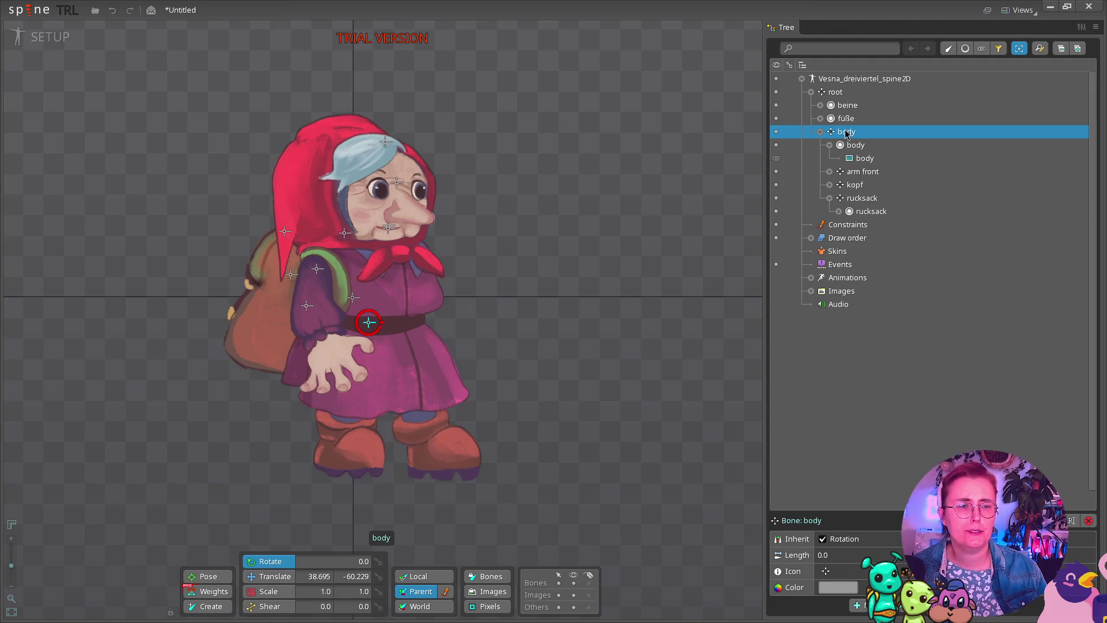
key(Down)
key(Down)
key(Down)
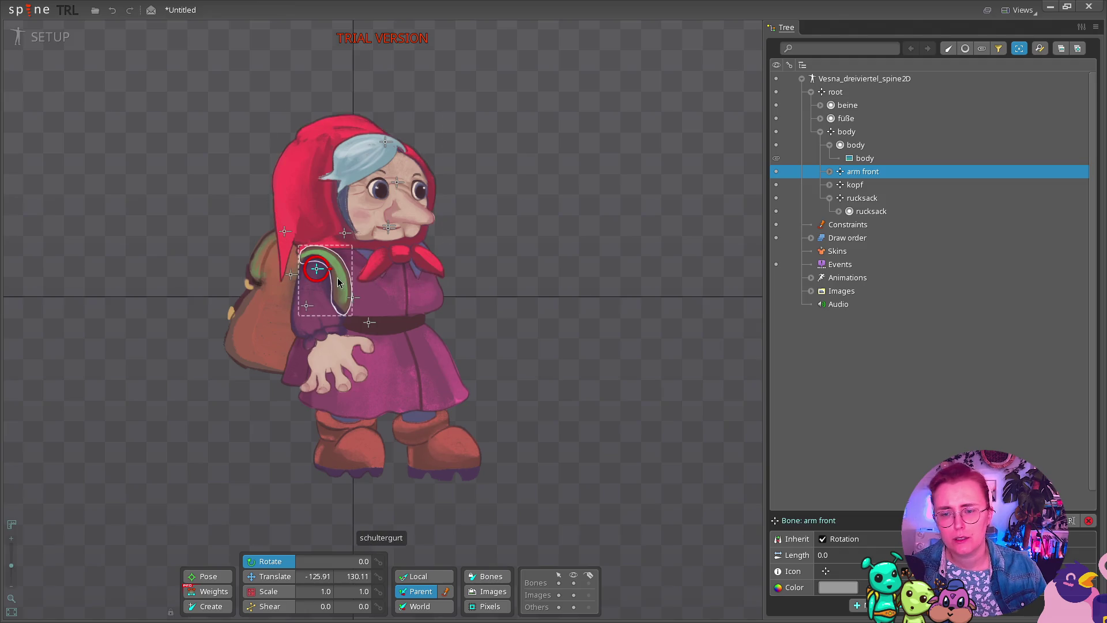
click(339, 272)
Tilt the schultergurt shoulder strap attachment with a couple of trial rotations.
mouse_move(340, 268)
mouse_down()
mouse_move(342, 251)
mouse_move(348, 258)
mouse_up()
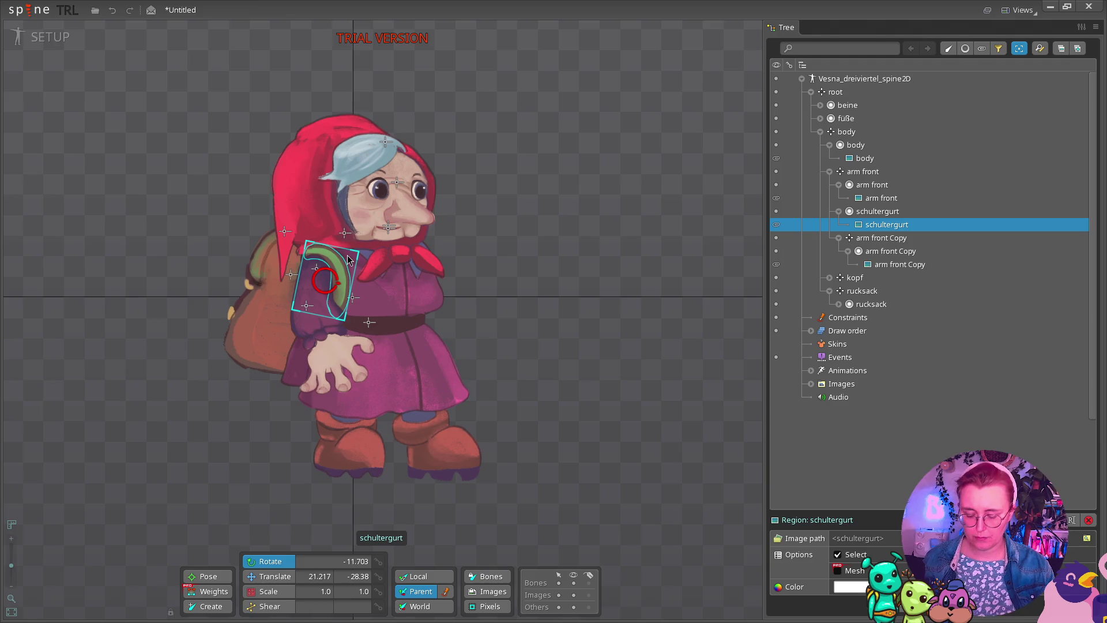
click(351, 268)
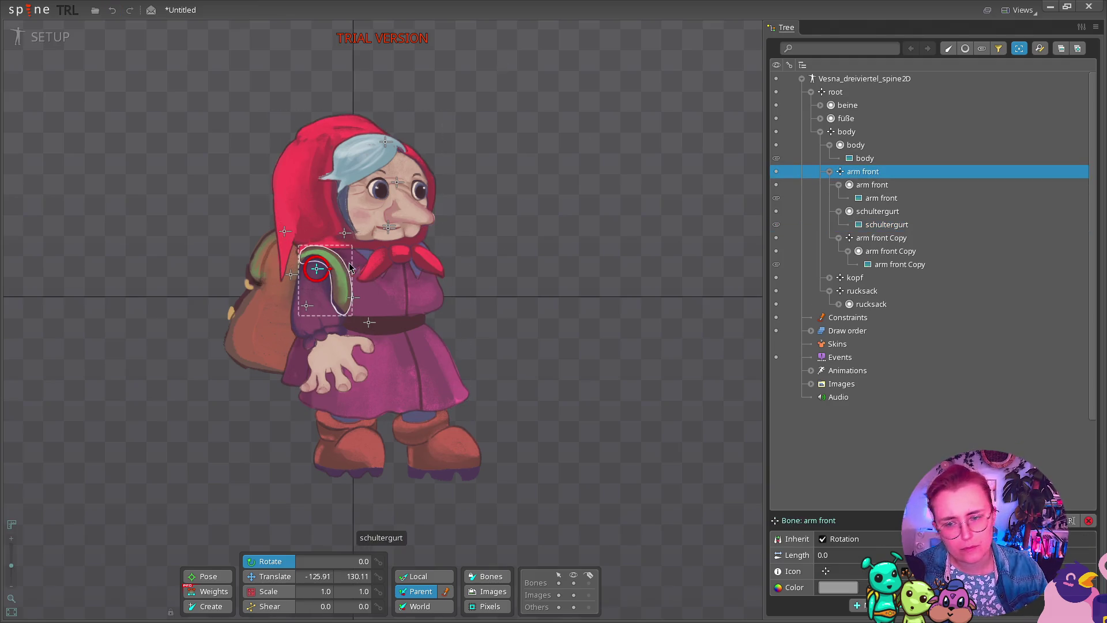
click(322, 250)
drag(322, 250, 330, 254)
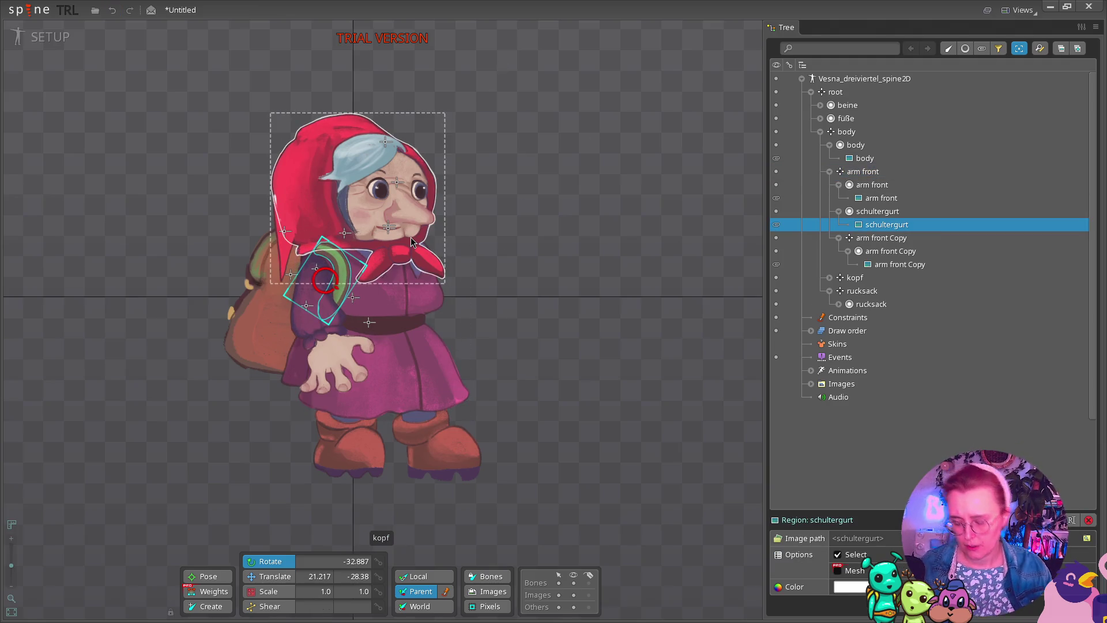
Trial-rotate the arm front bone around its shoulder and undo it back to 0.0.
click(862, 172)
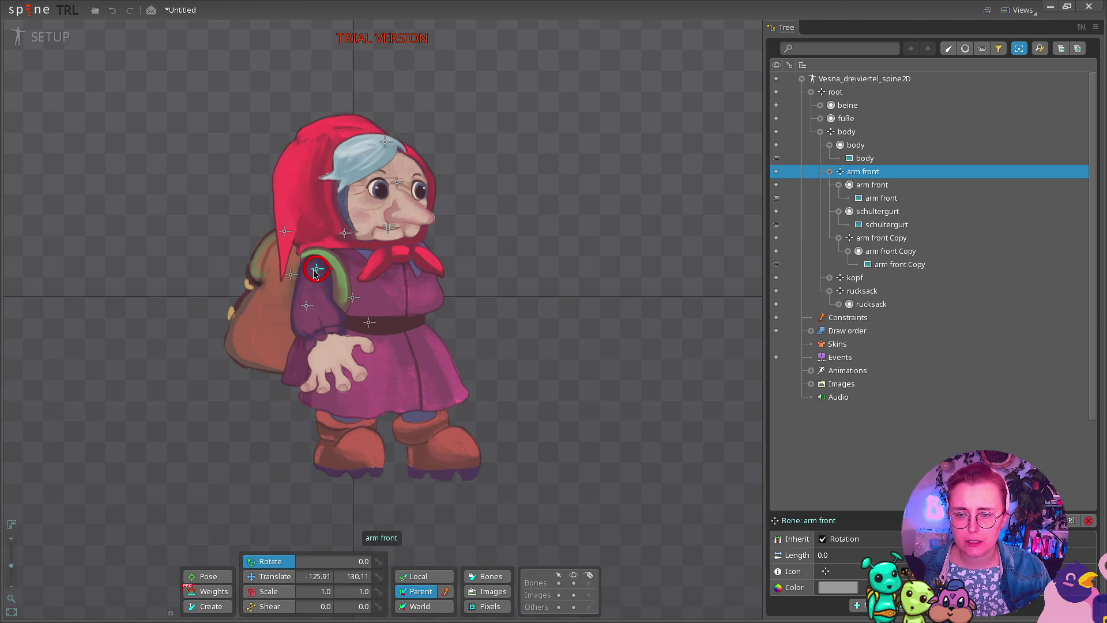
mouse_move(316, 271)
mouse_down()
mouse_move(320, 306)
mouse_move(300, 277)
mouse_move(239, 268)
mouse_move(345, 291)
mouse_move(276, 282)
mouse_move(329, 311)
mouse_move(210, 245)
mouse_move(321, 236)
mouse_move(363, 242)
mouse_move(392, 264)
mouse_move(330, 250)
mouse_move(310, 262)
mouse_up()
key(ctrl+z)
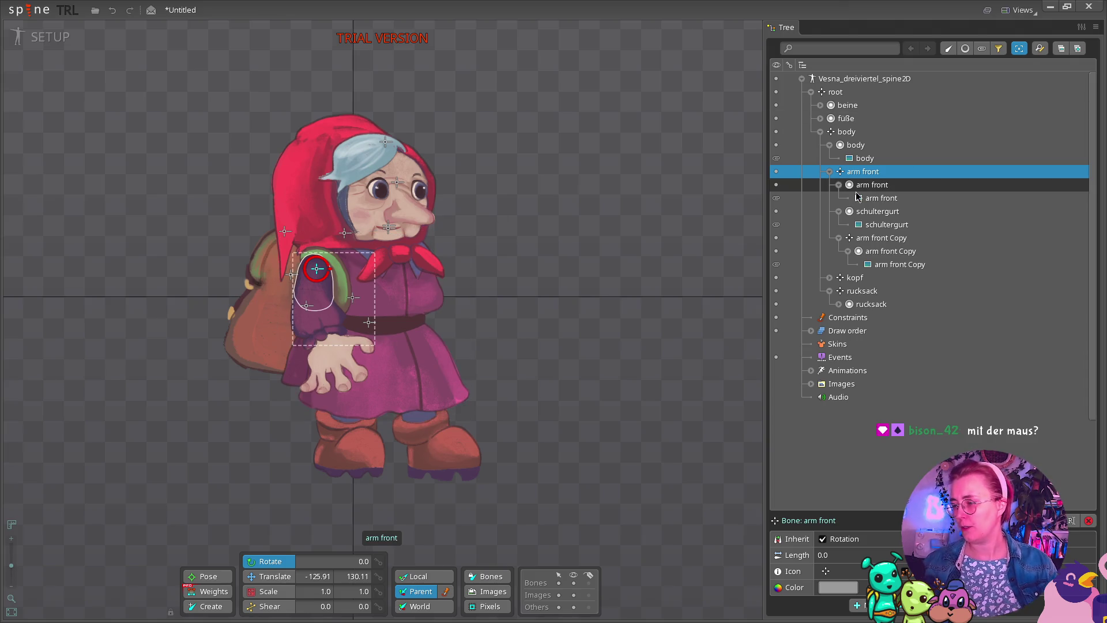
mouse_move(857, 197)
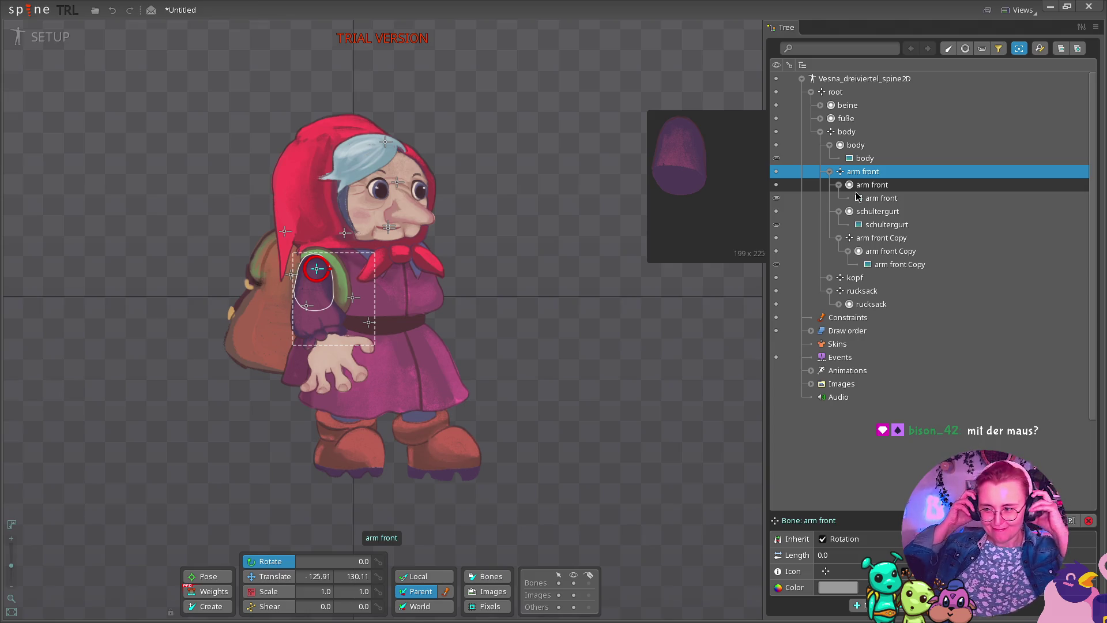
key(super)
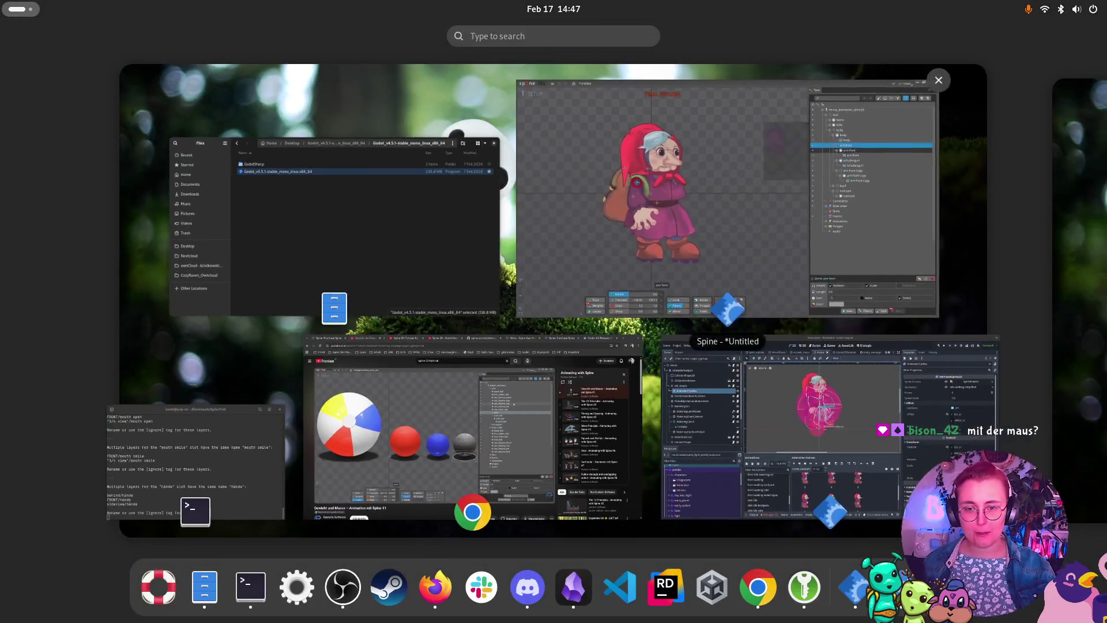
In Chrome, play the Spine 2D-Tutorial für Anfänger video from 9:21.
click(576, 461)
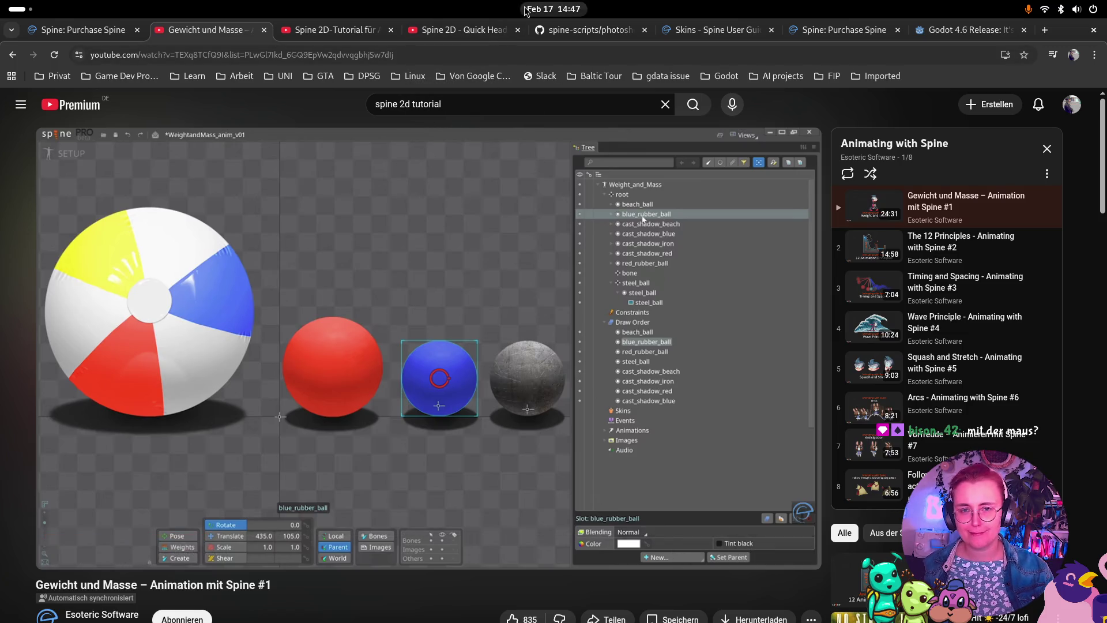
click(478, 30)
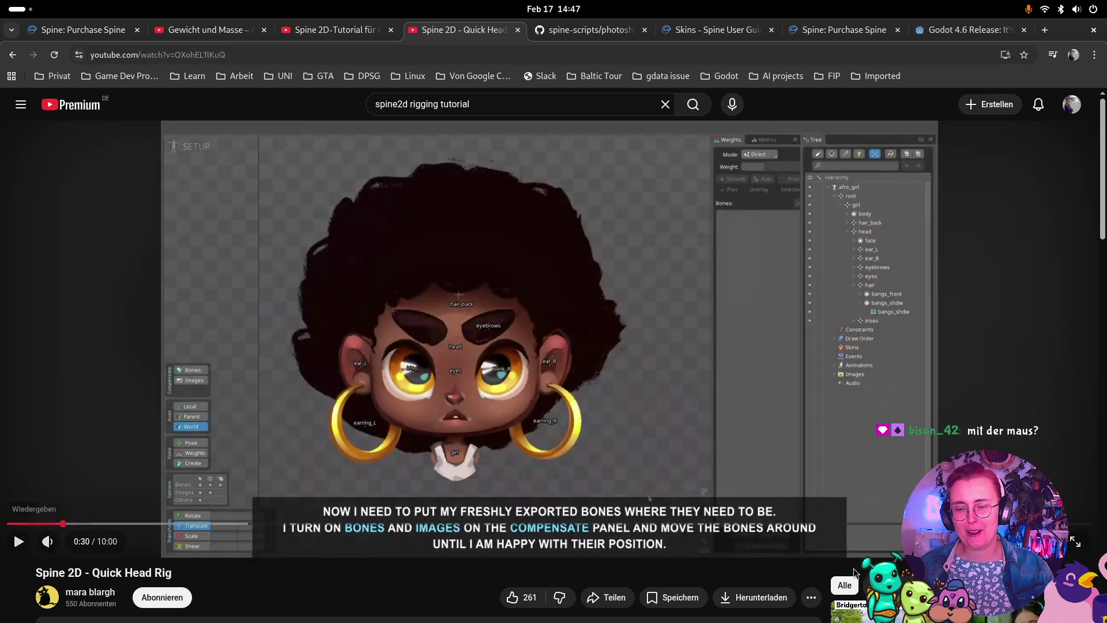
click(311, 32)
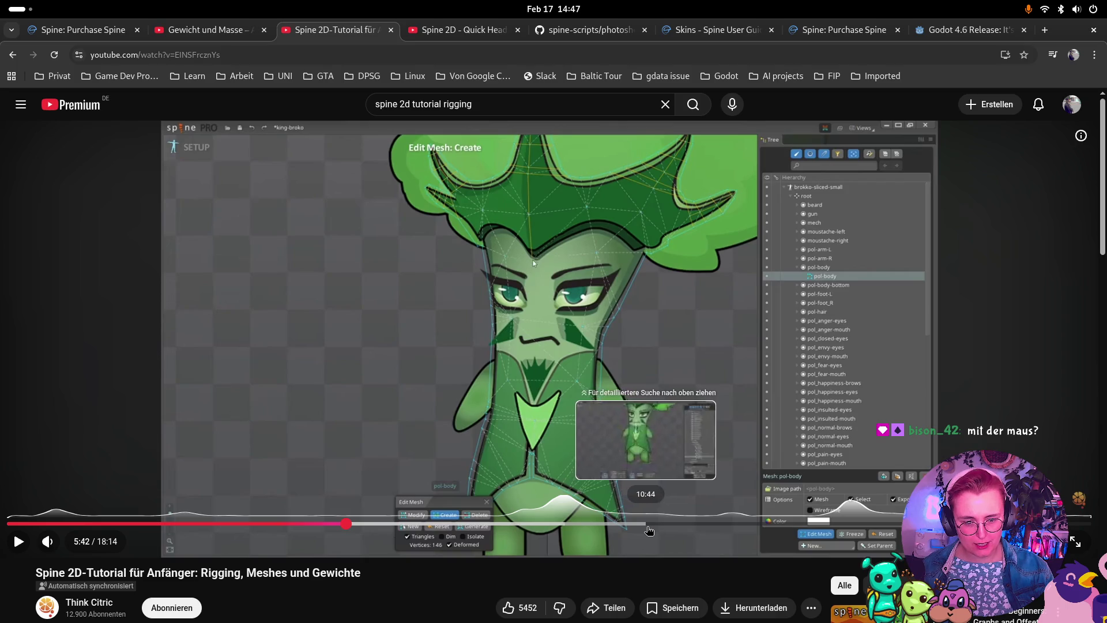
click(535, 524)
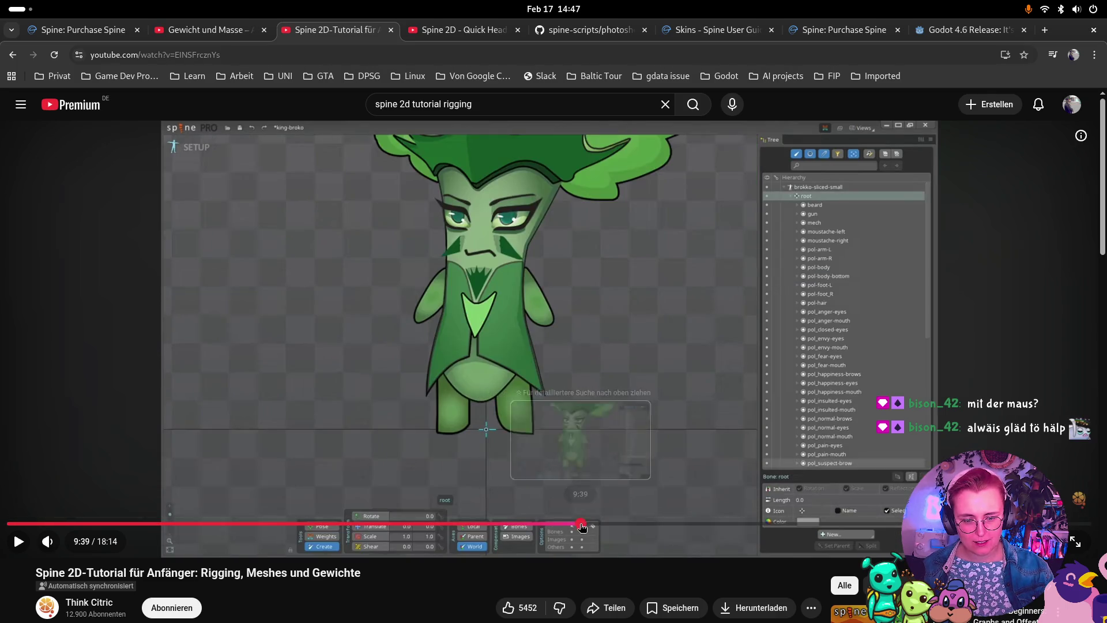
click(563, 523)
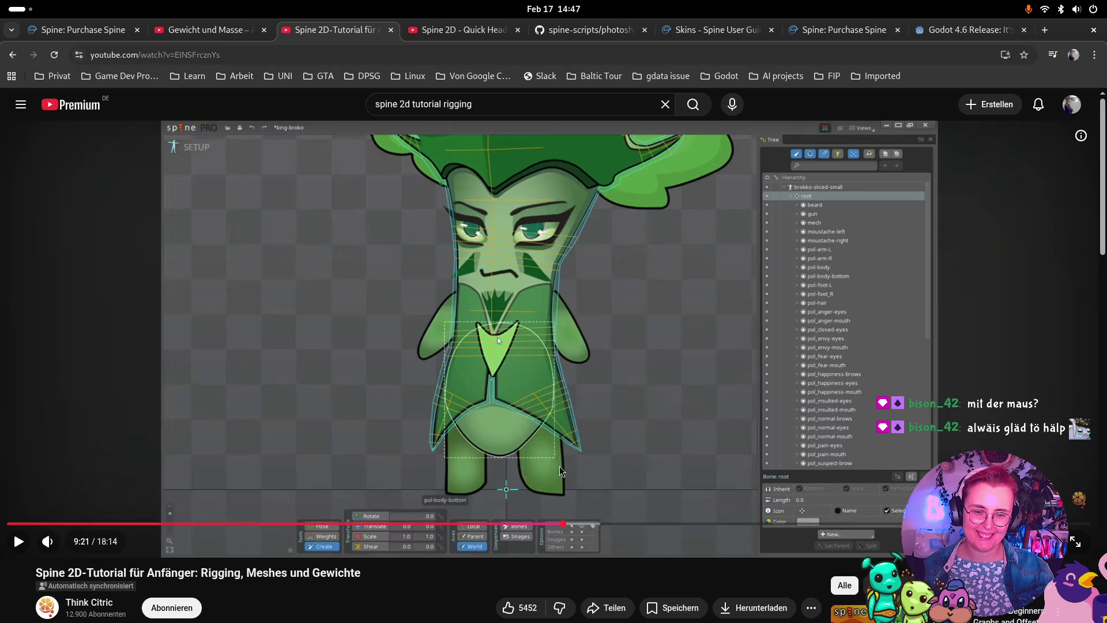
key(space)
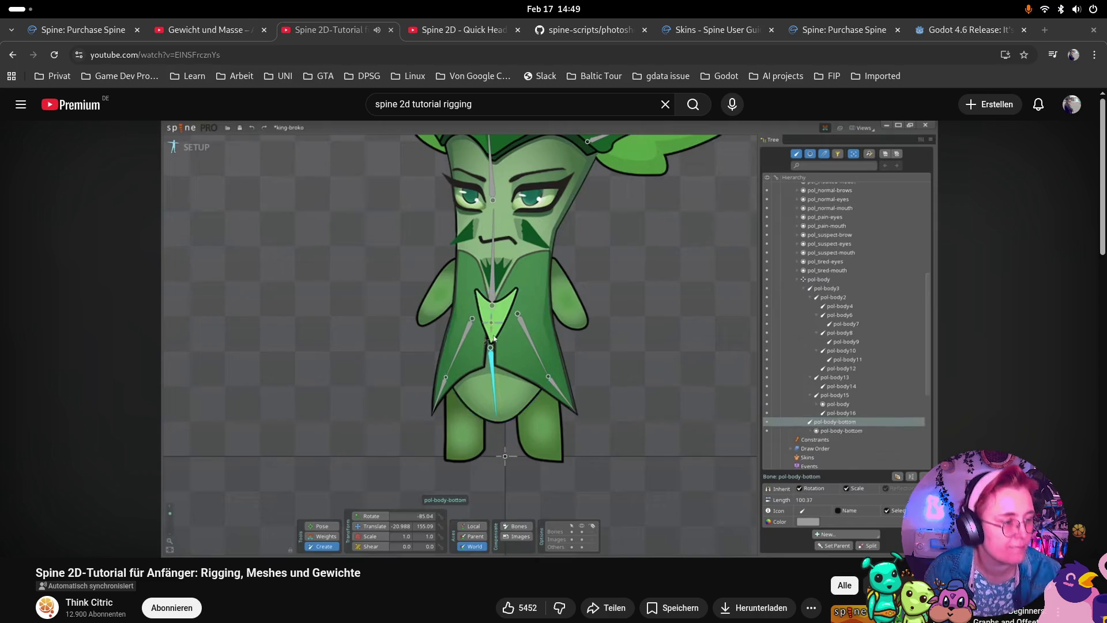
mouse_move(15, 558)
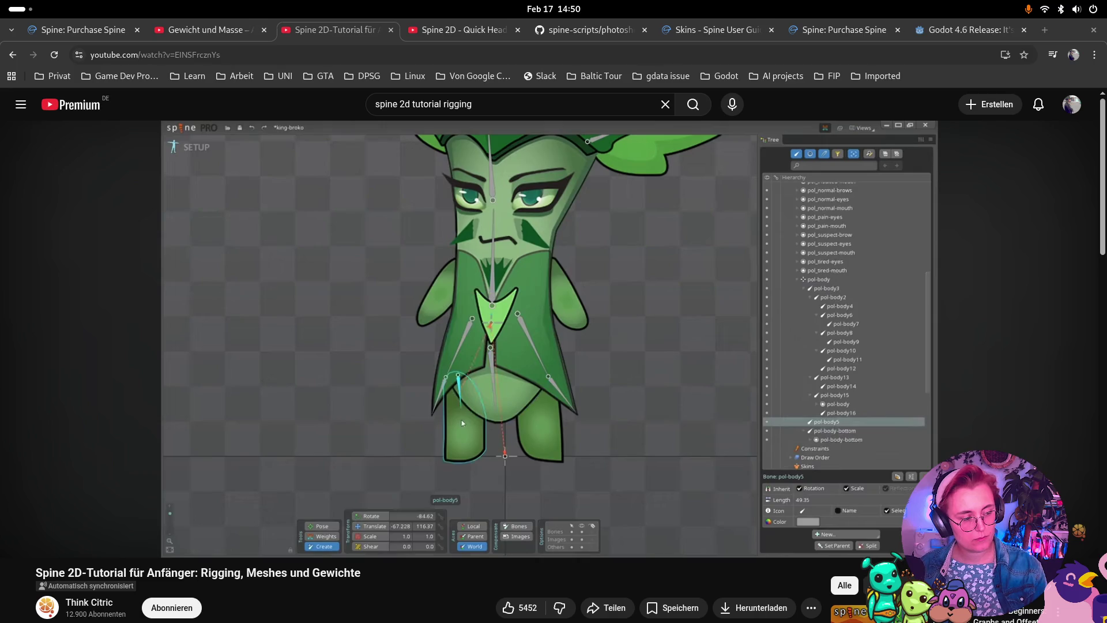
key(super)
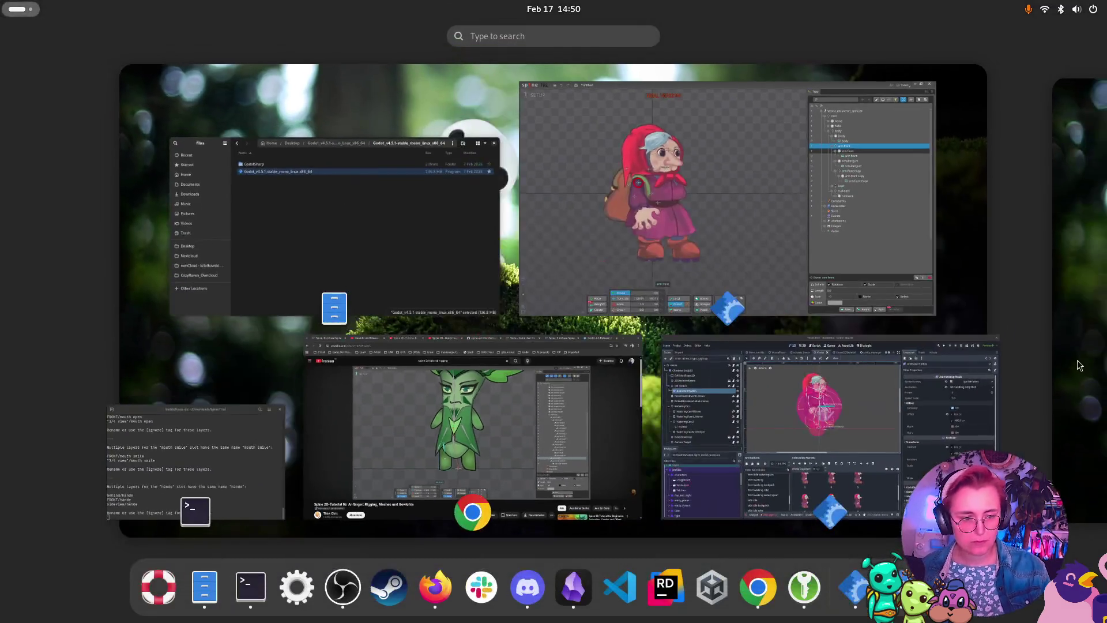
click(729, 300)
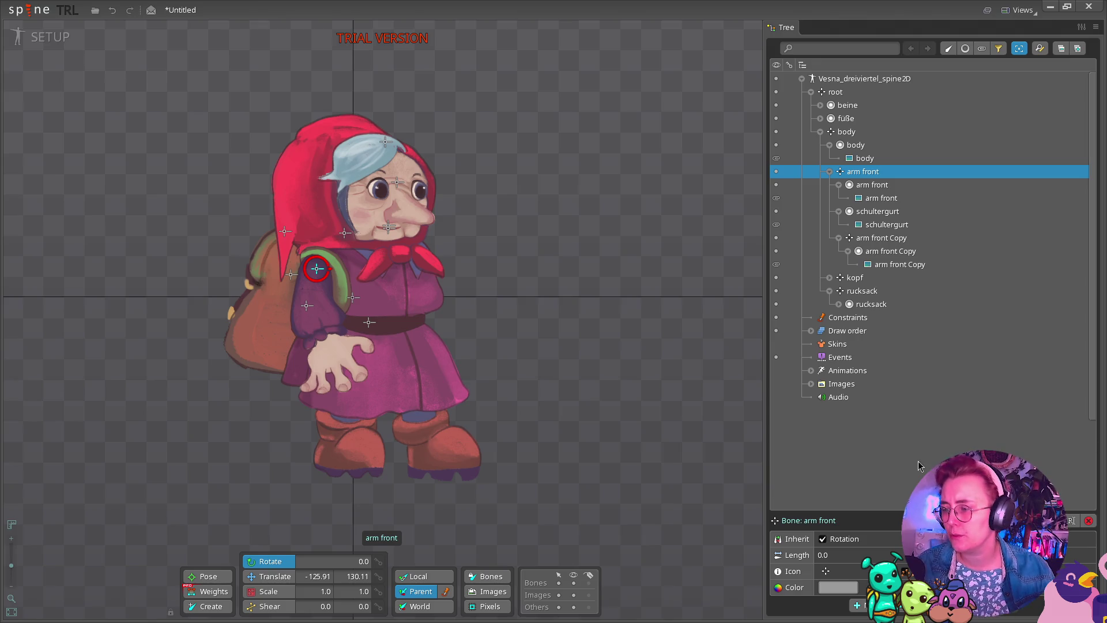
key(super)
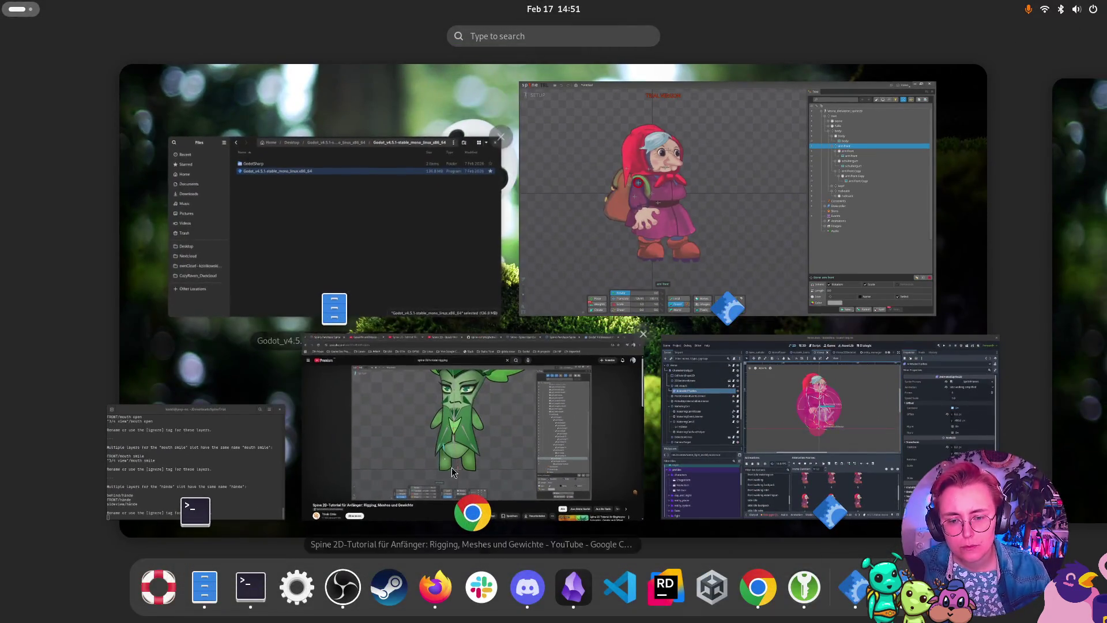
Resume the rigging tutorial and pause it at 11:15, where the new arm bones appear.
click(410, 479)
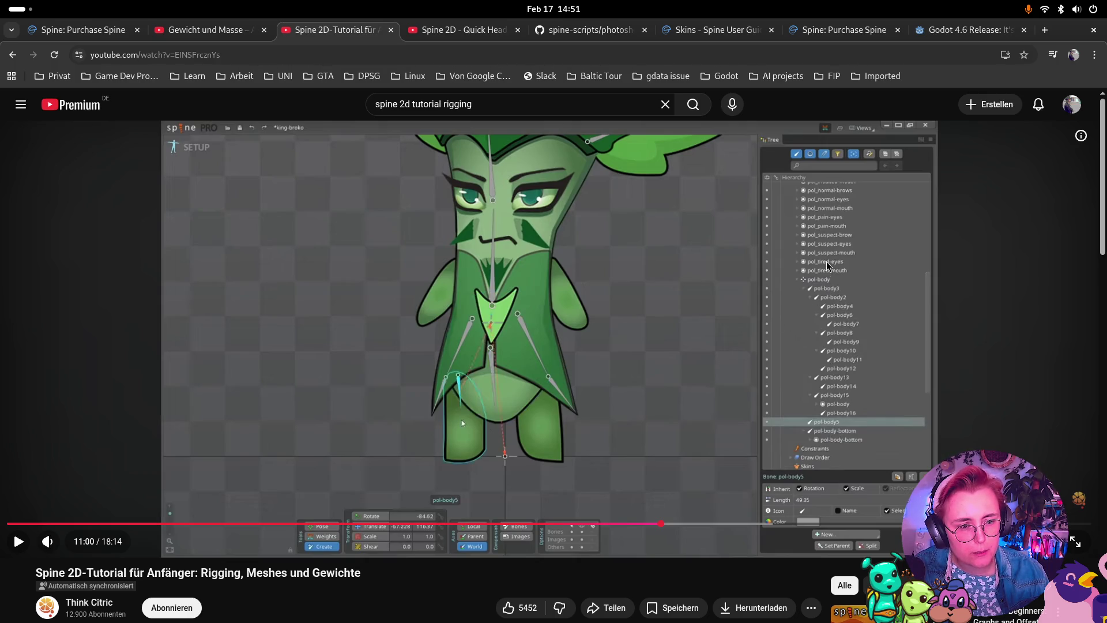
click(19, 541)
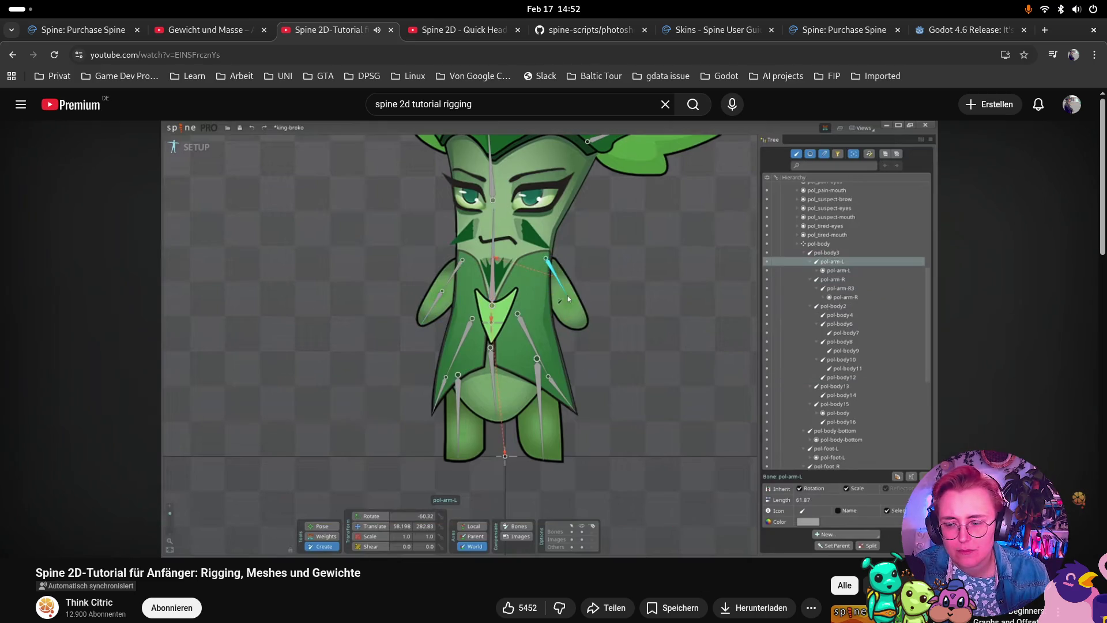
key(space)
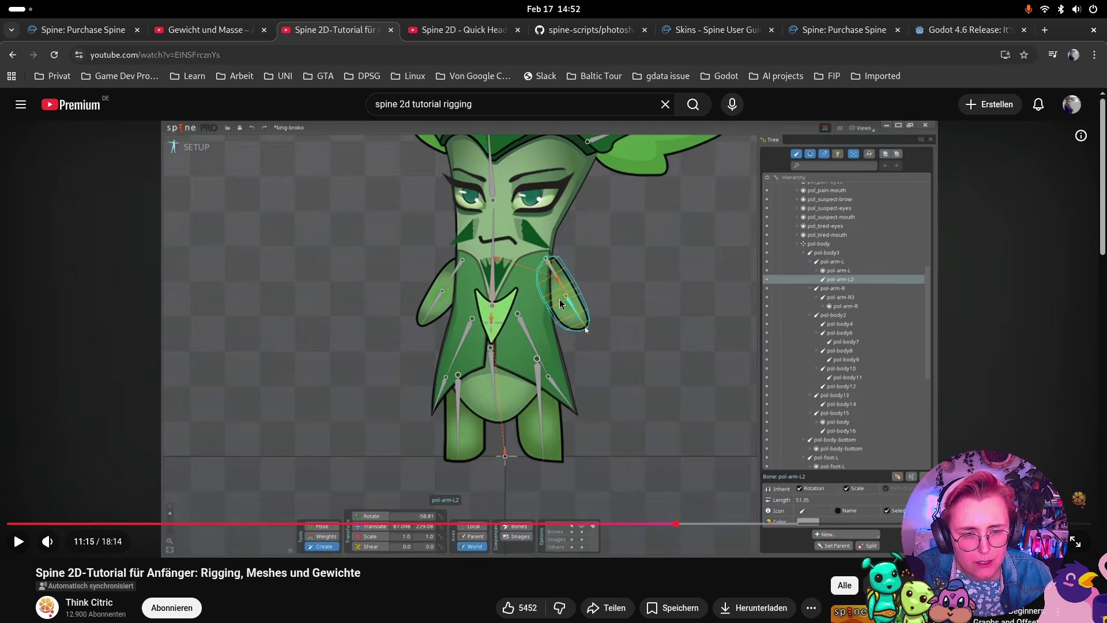
key(super)
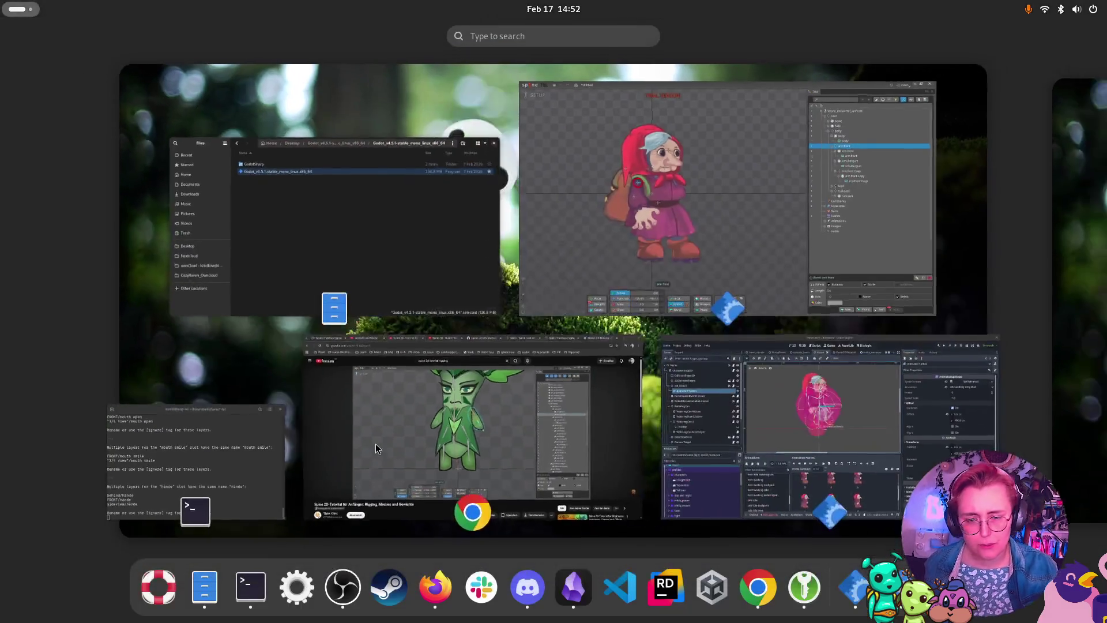
click(715, 259)
click(358, 408)
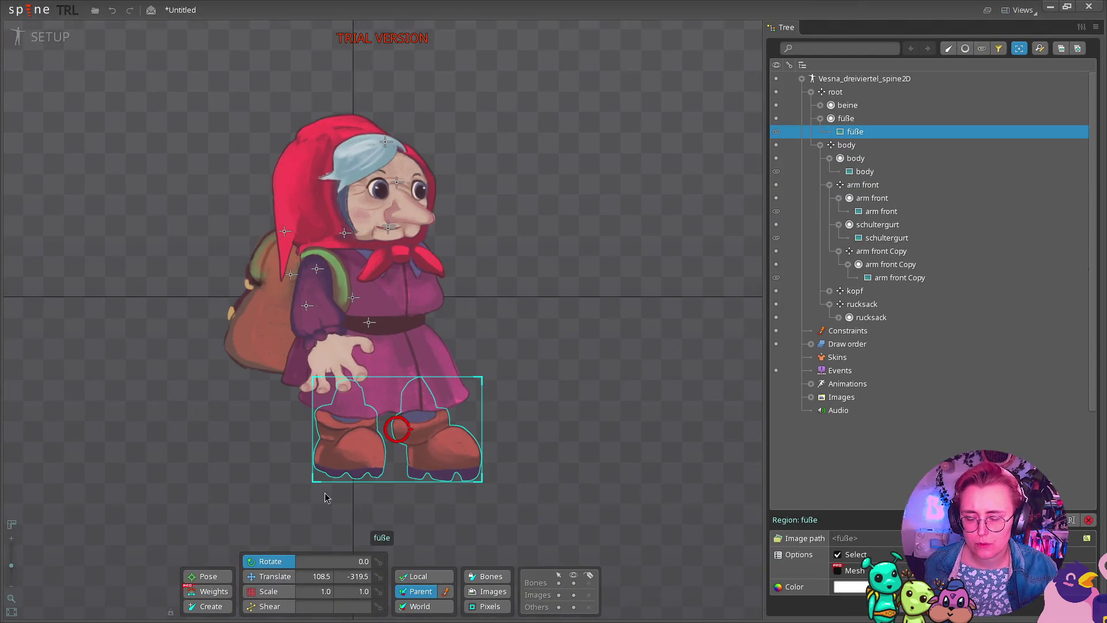
click(208, 606)
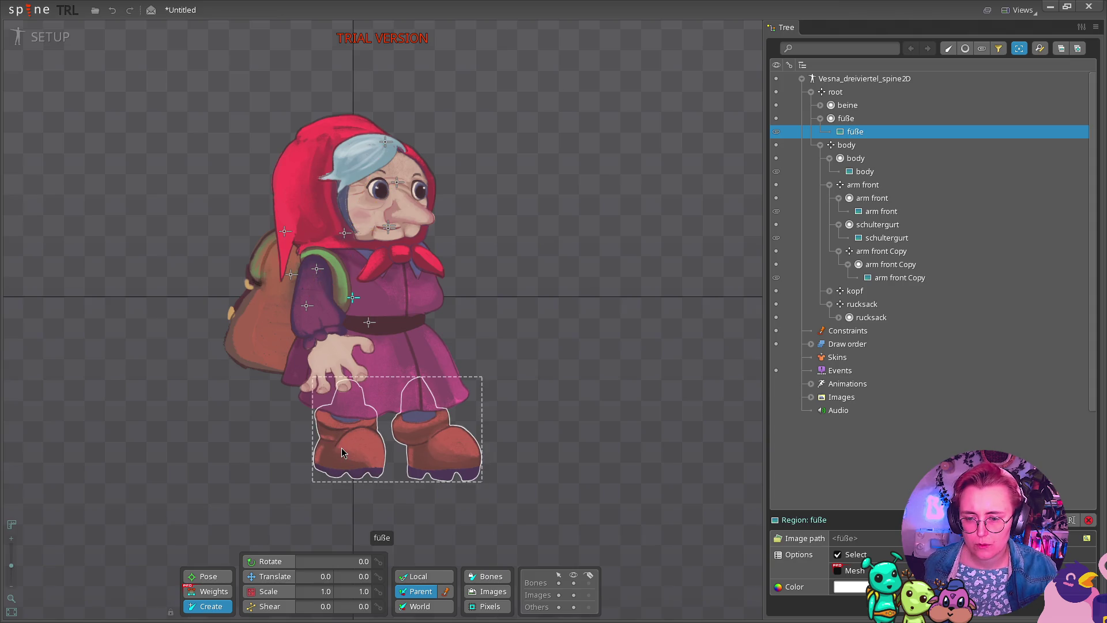
click(341, 461)
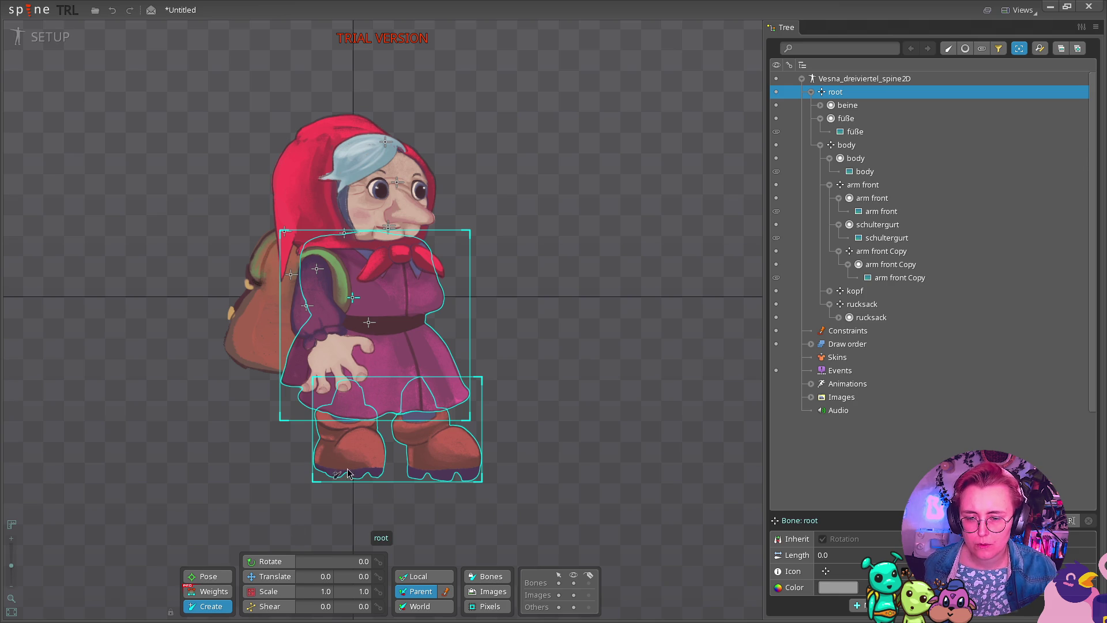
click(270, 467)
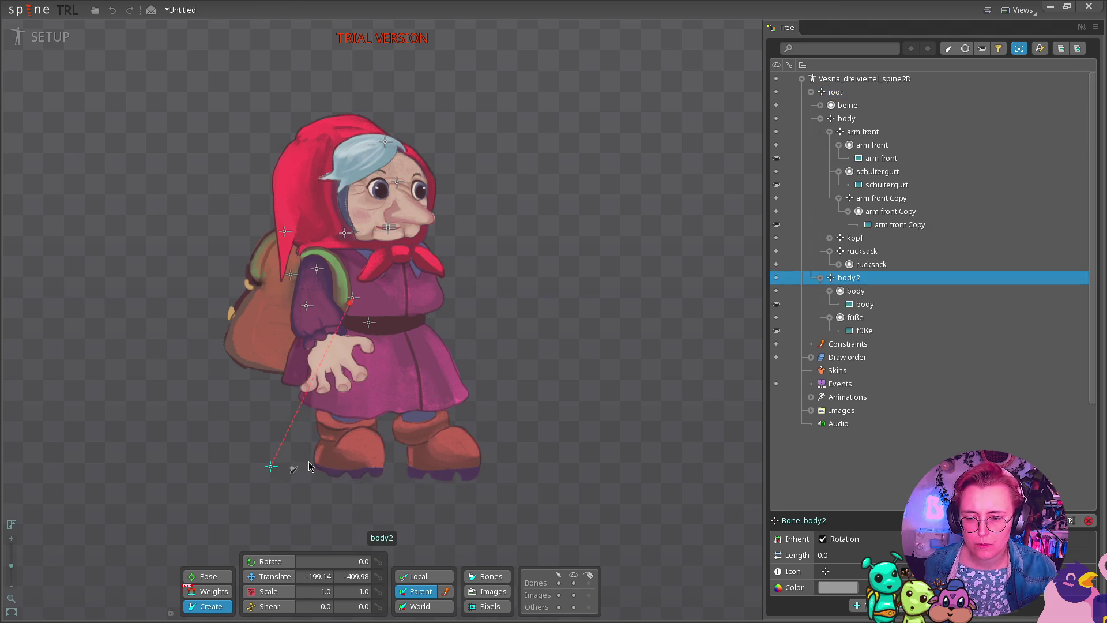
key(ctrl+z)
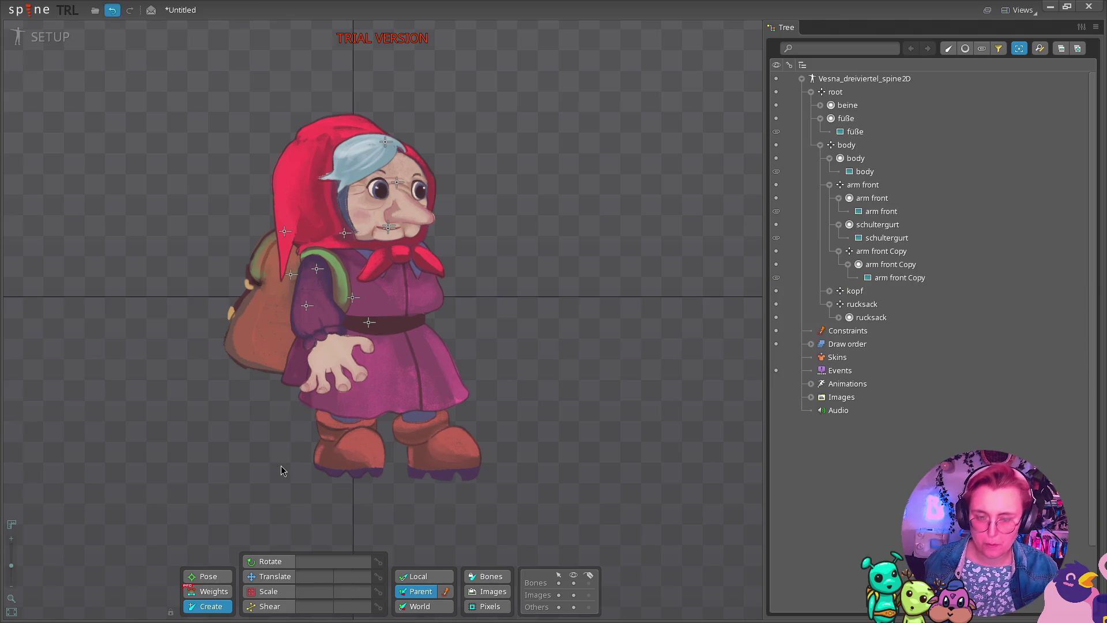
click(346, 448)
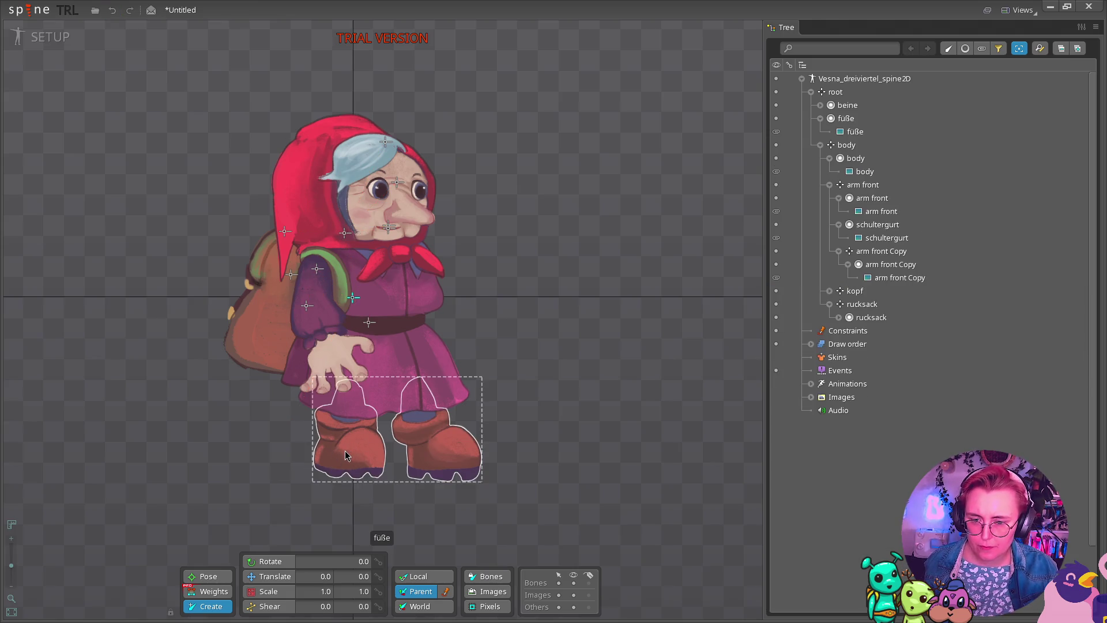
drag(351, 402, 351, 461)
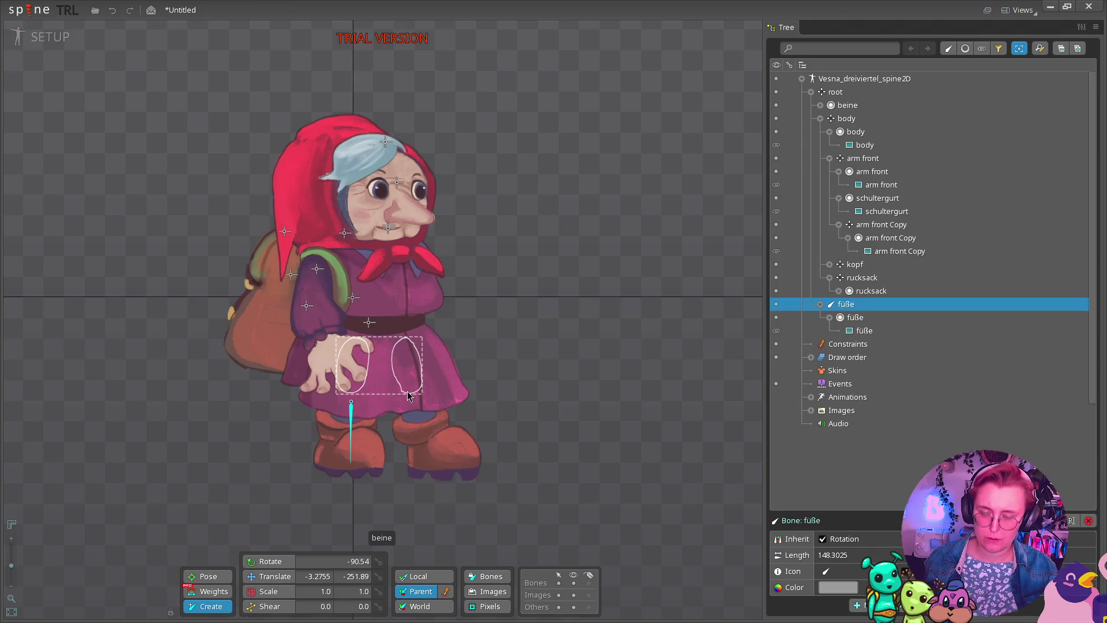
key(Delete)
click(841, 145)
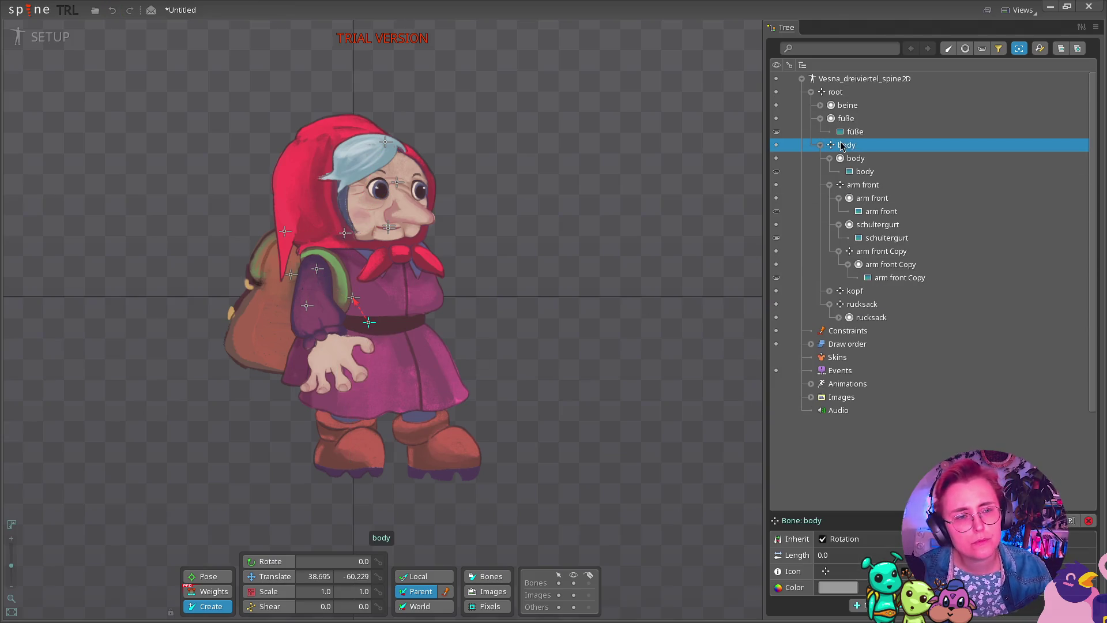
click(853, 187)
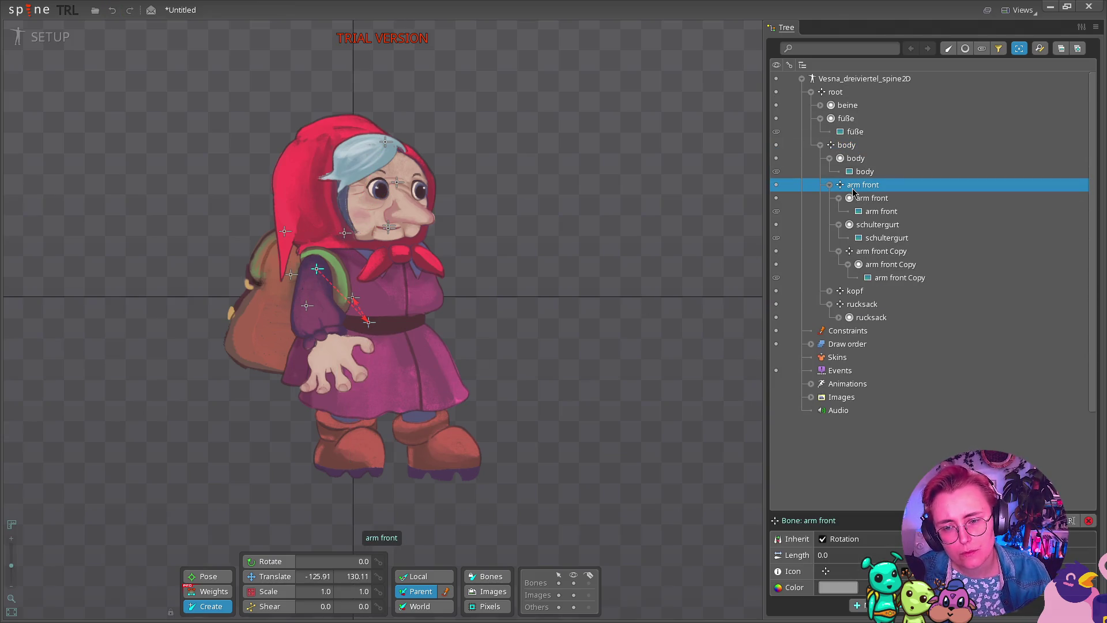
Draw arm front2 under arm front and arm front Copy2 from the shoulder toward the hand.
mouse_move(317, 268)
mouse_down()
mouse_move(310, 314)
mouse_move(307, 306)
mouse_up()
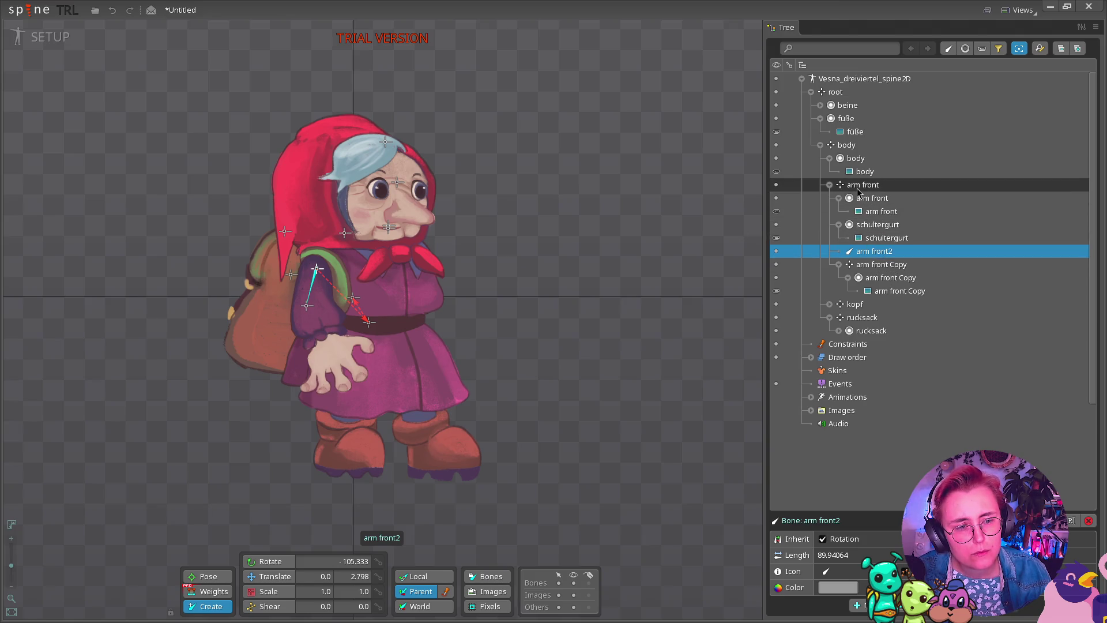
click(308, 306)
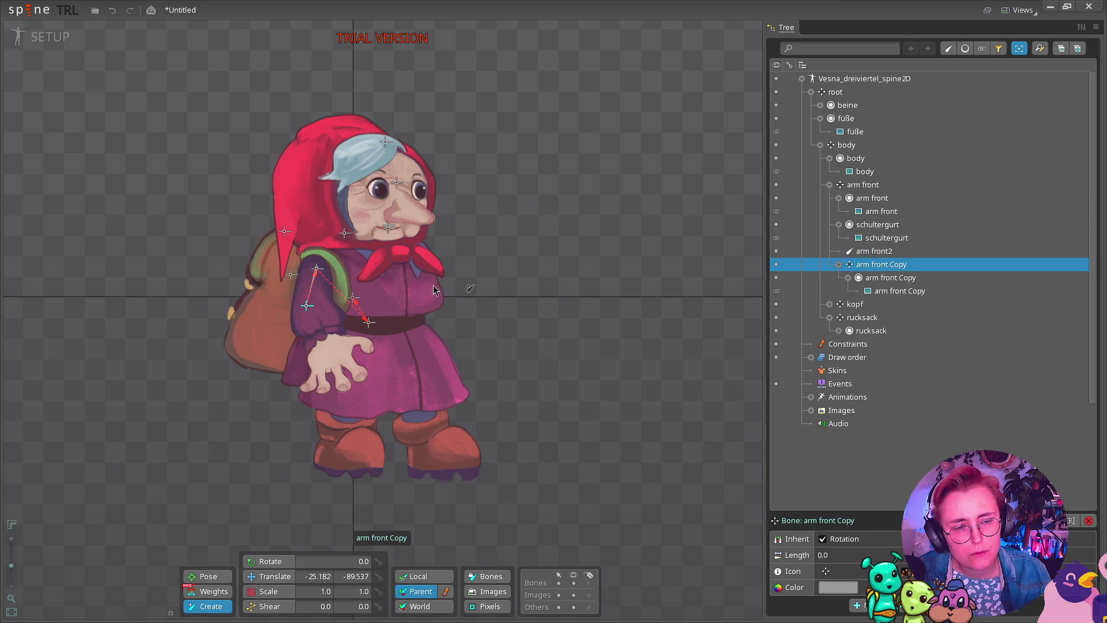
mouse_move(308, 306)
mouse_down()
mouse_move(340, 369)
mouse_move(330, 358)
mouse_up()
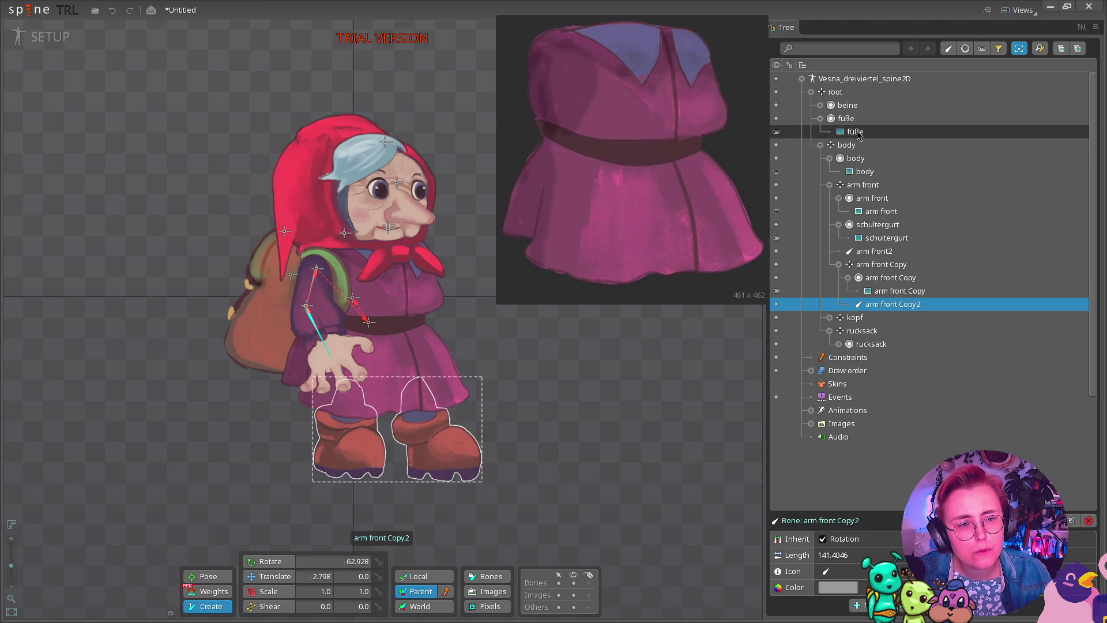
click(828, 317)
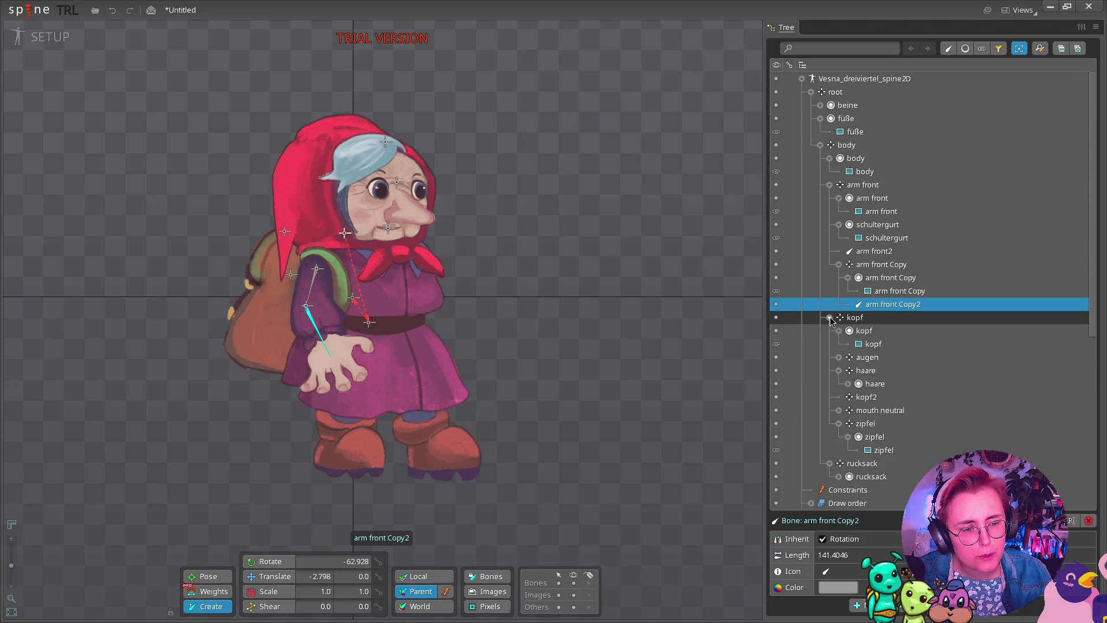
Draw kopf3 upward from the kopf bone through the head and move the kopf slot under it.
click(865, 331)
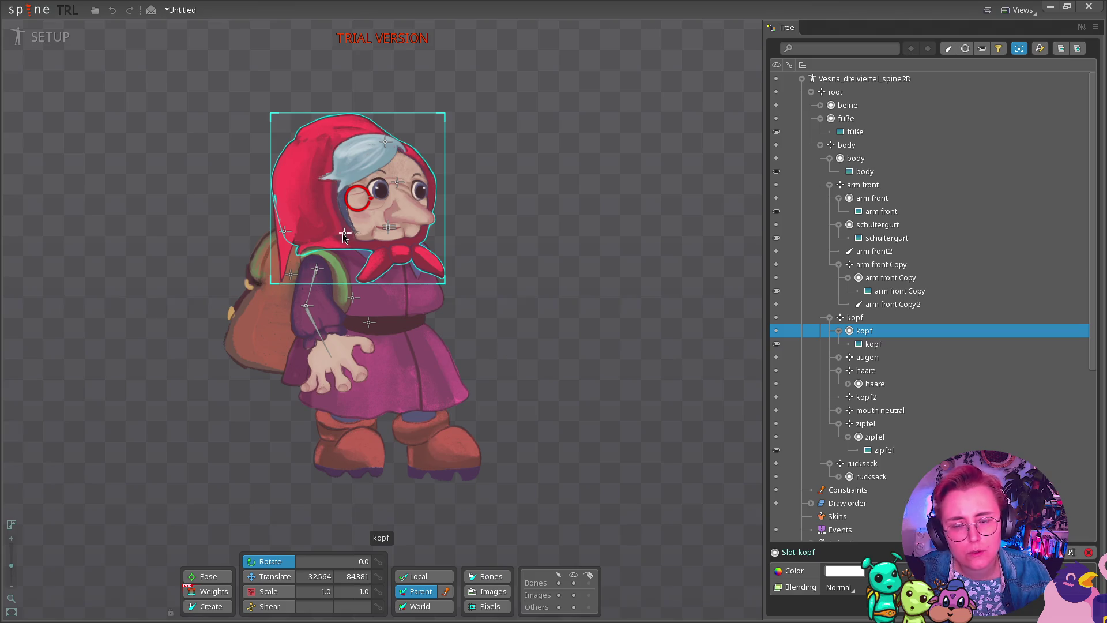
click(343, 232)
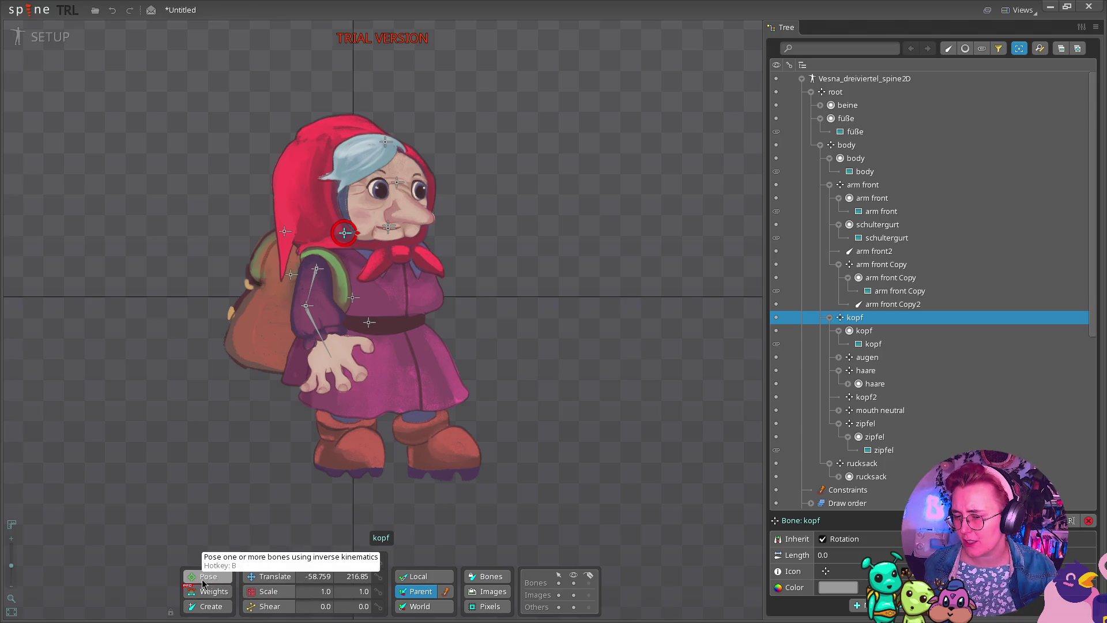
click(208, 606)
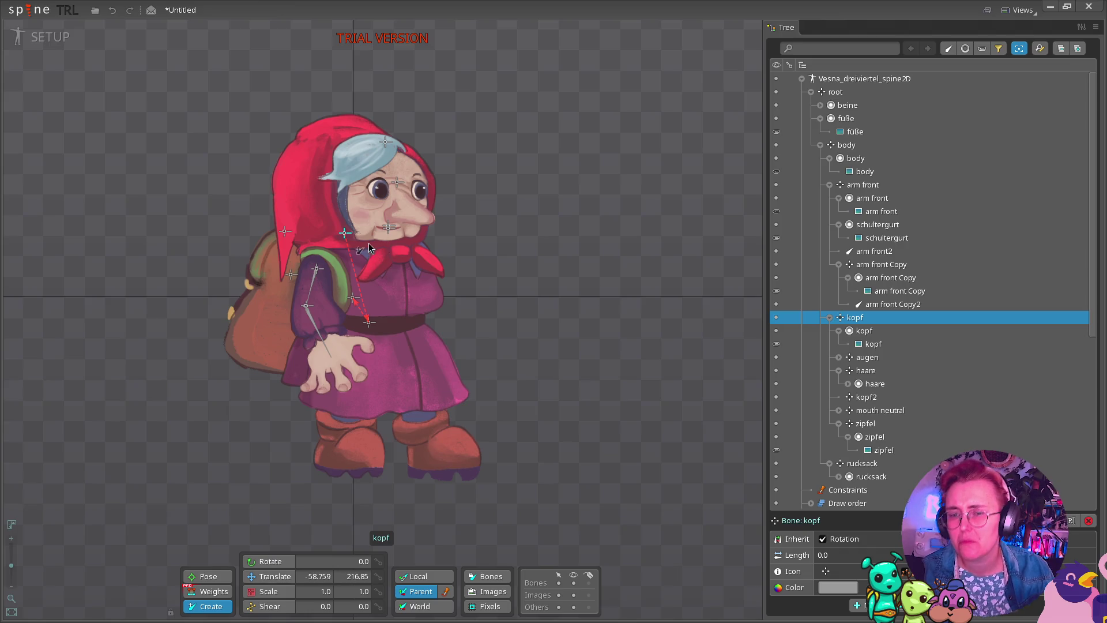
drag(344, 233, 332, 140)
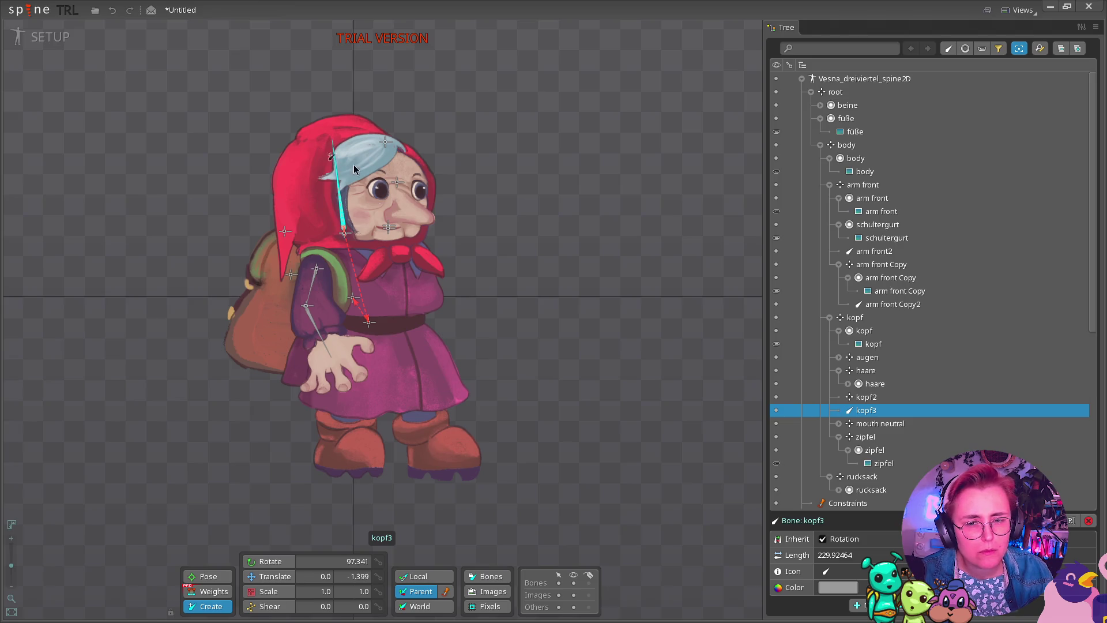
key(Delete)
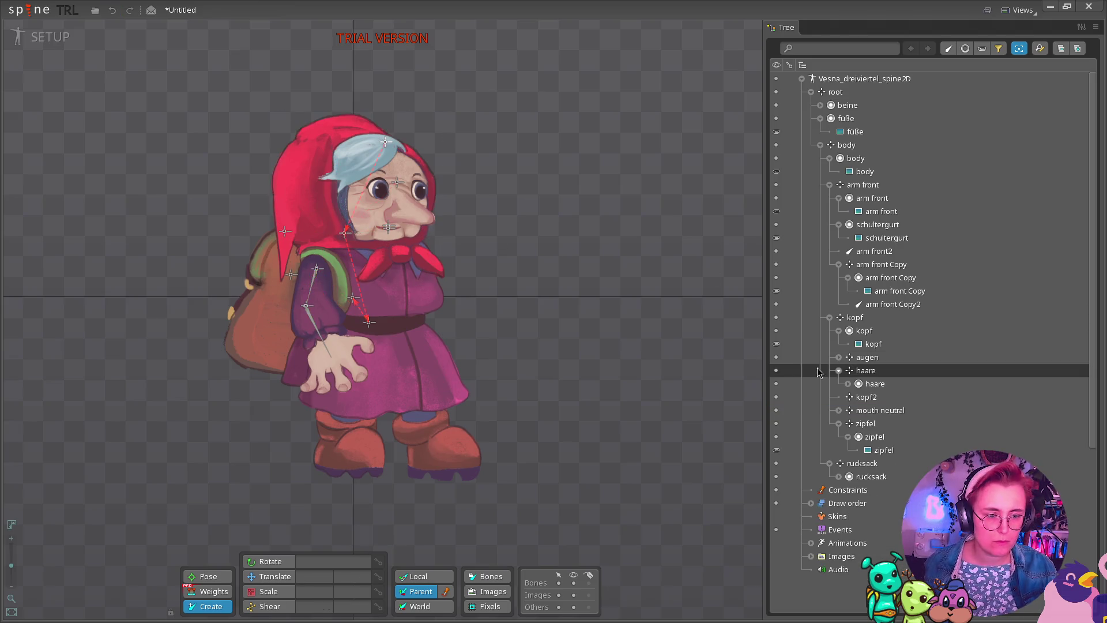
click(846, 321)
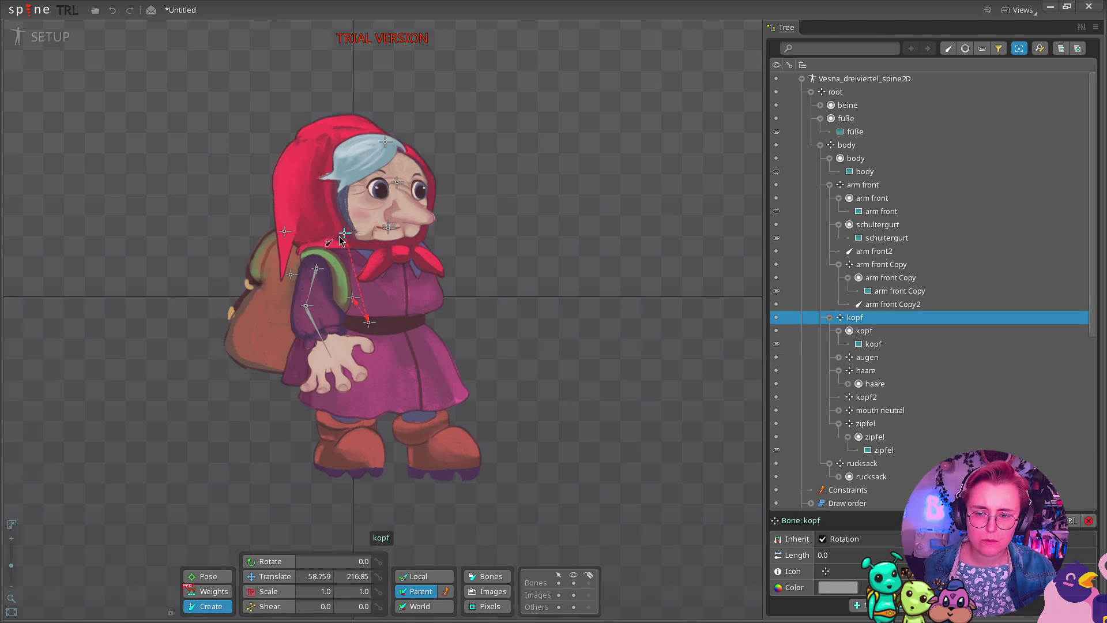
drag(344, 233, 342, 134)
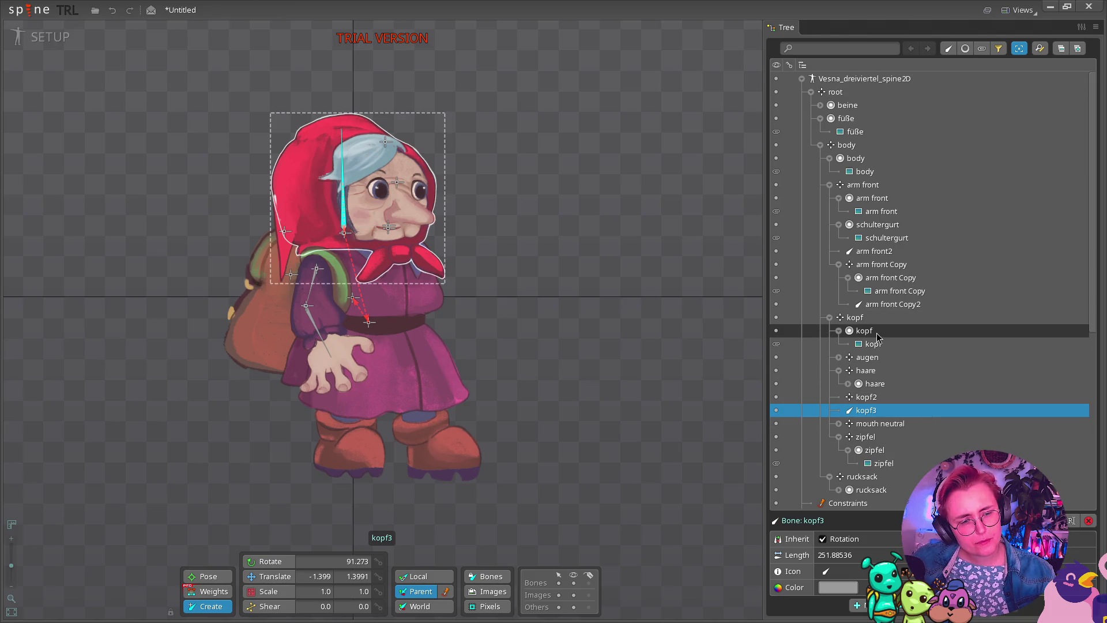
drag(858, 334, 872, 410)
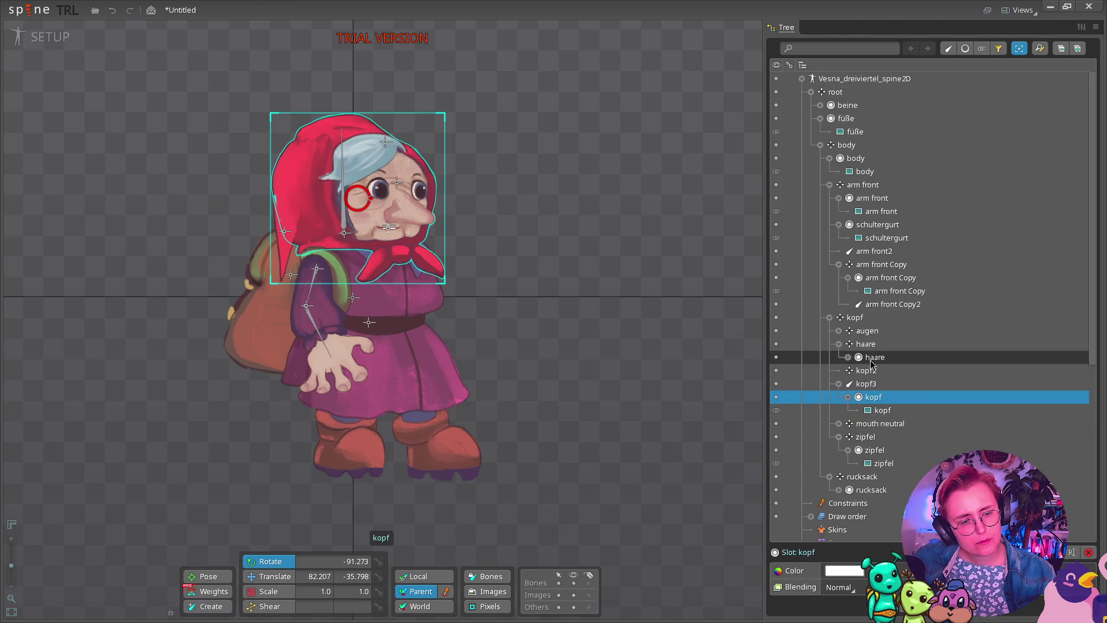
ctrl+click(869, 337)
click(866, 334)
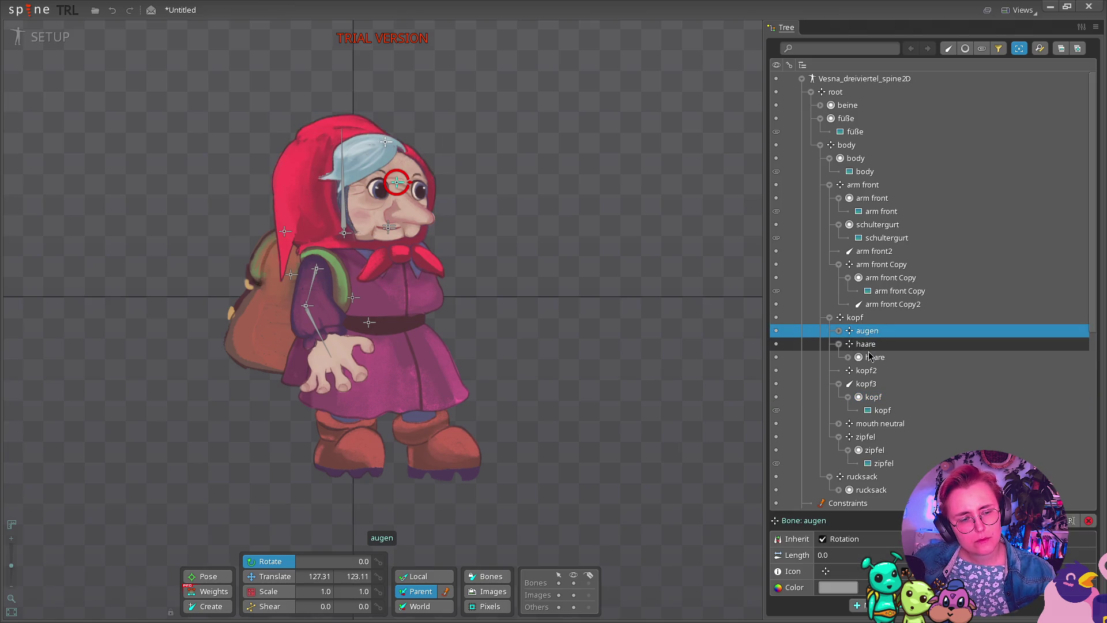
click(868, 347)
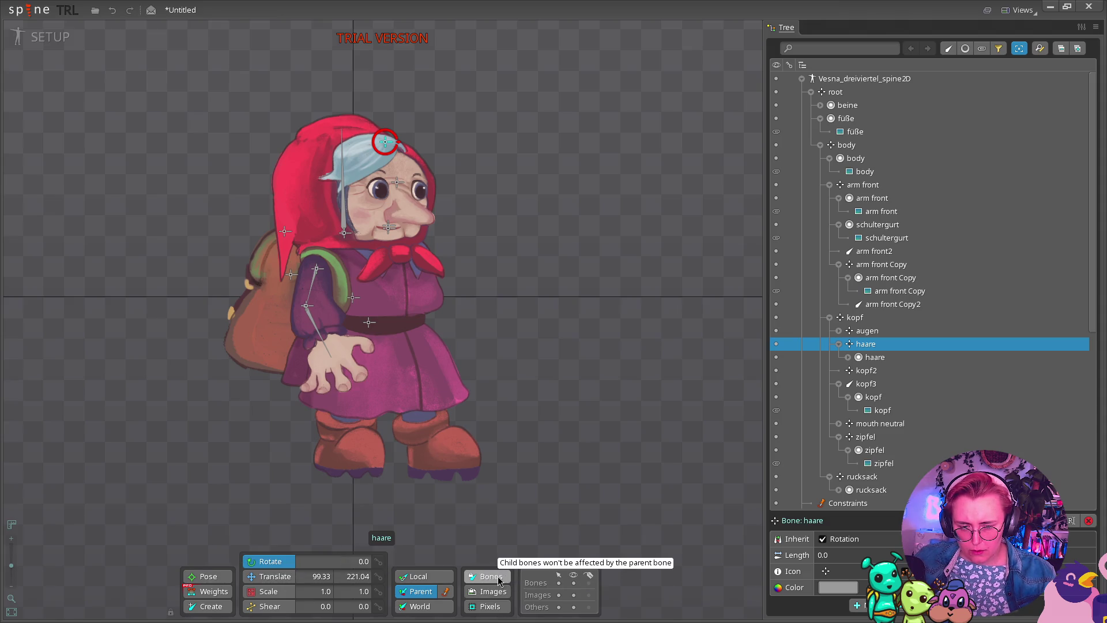
click(278, 591)
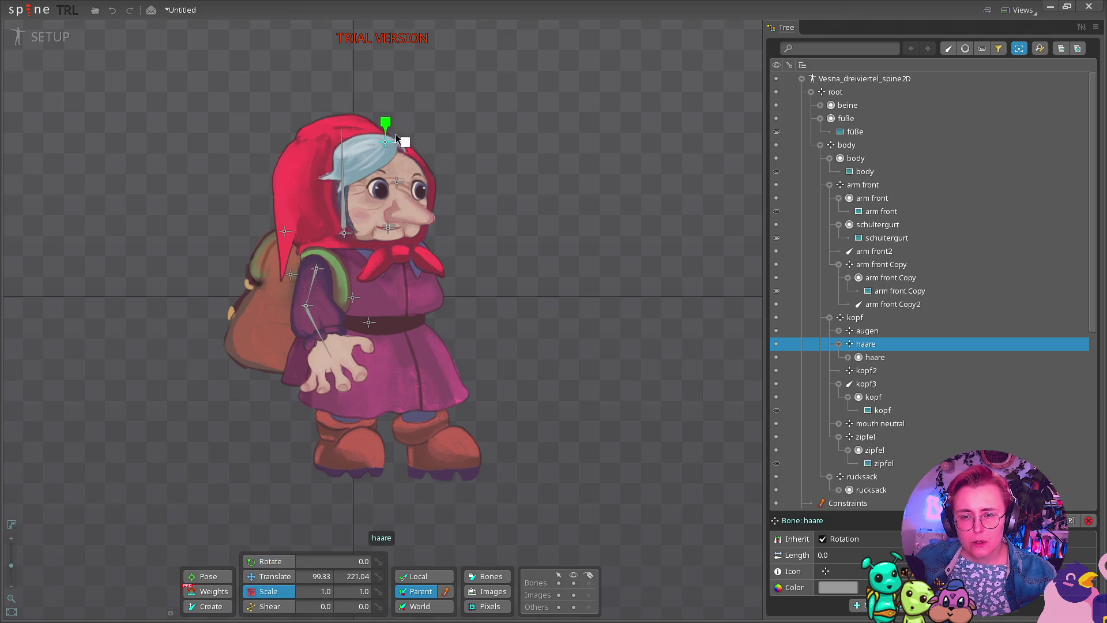
mouse_move(406, 142)
mouse_down()
mouse_move(427, 134)
mouse_move(423, 141)
mouse_up()
key(ctrl+z)
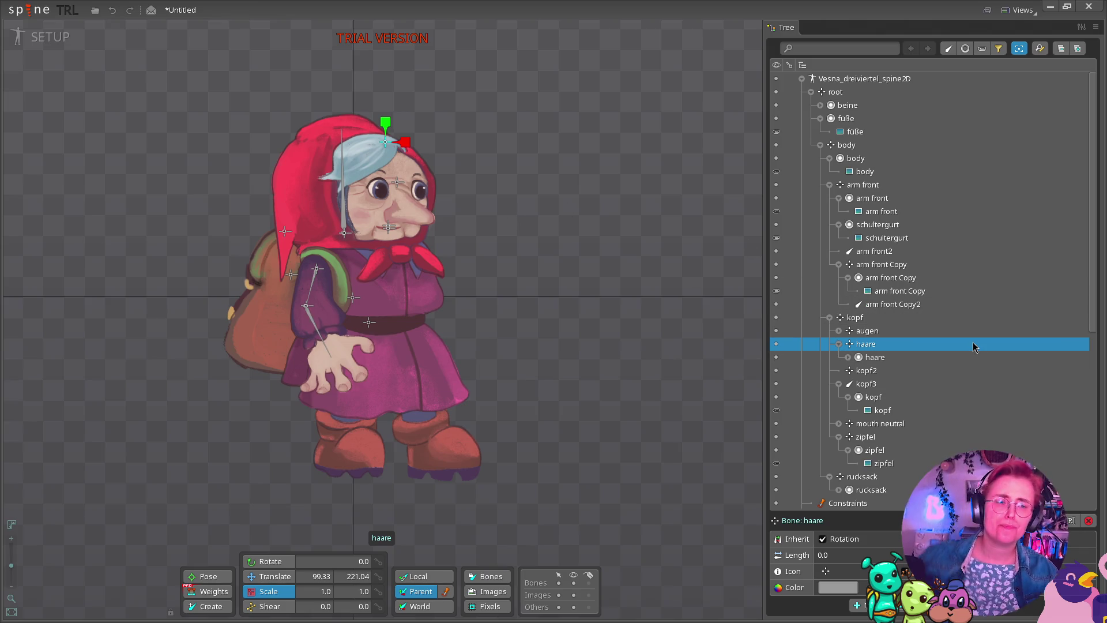
scroll(922, 173, down, 4)
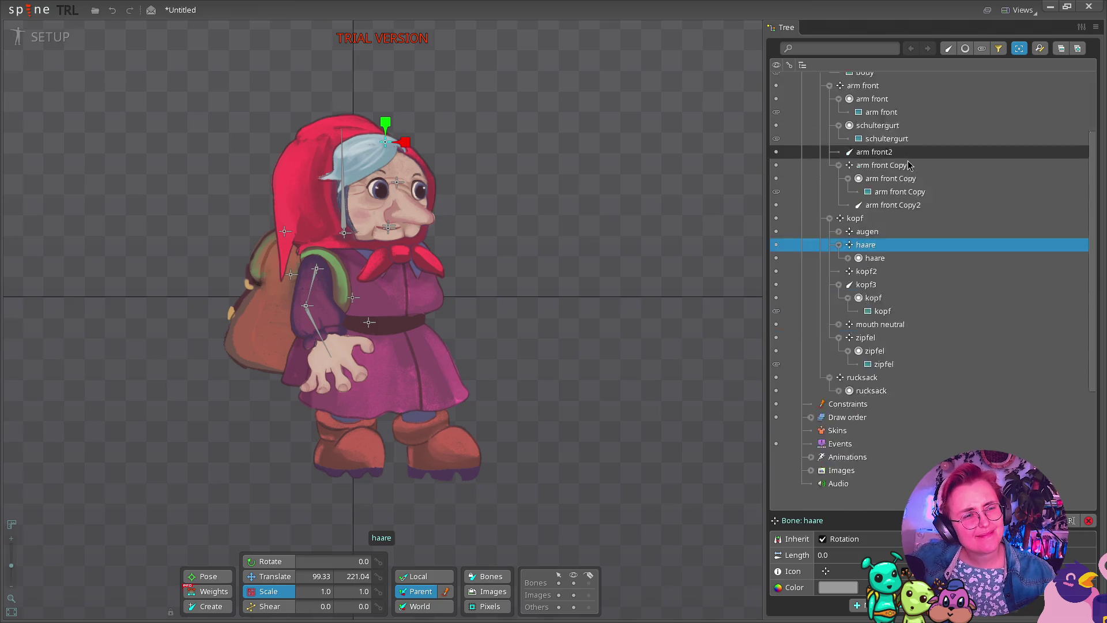
scroll(911, 168, up, 4)
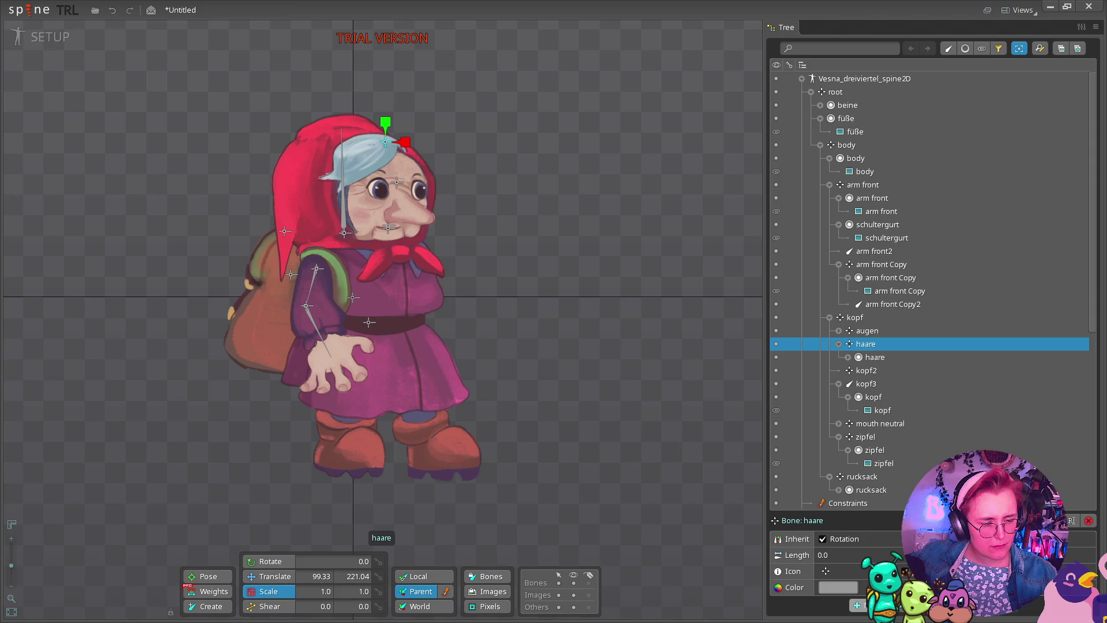
click(857, 604)
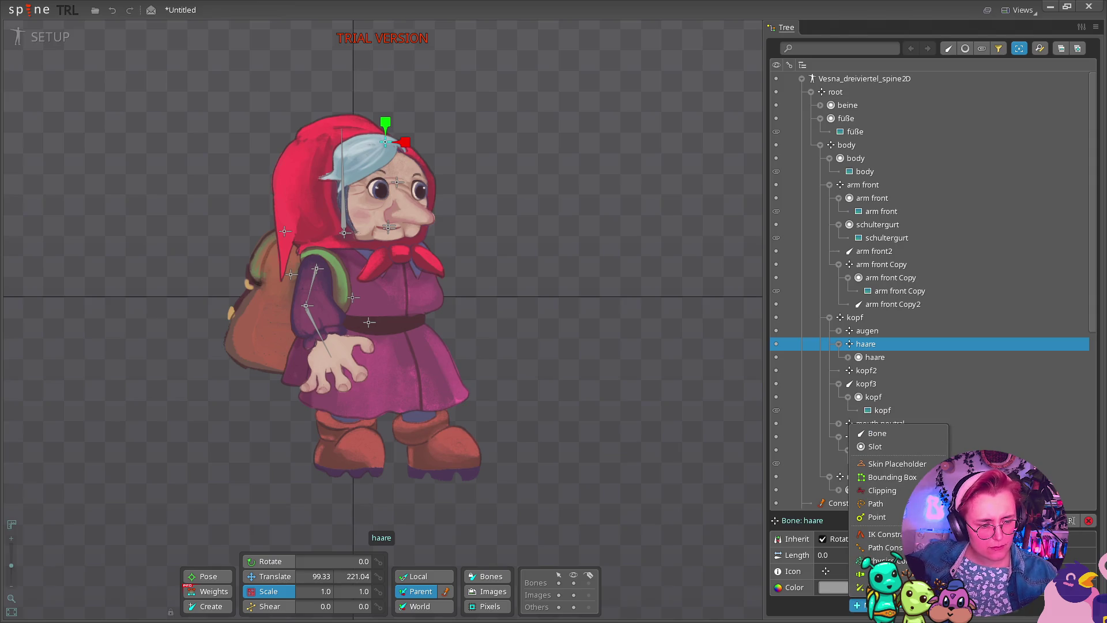
click(876, 587)
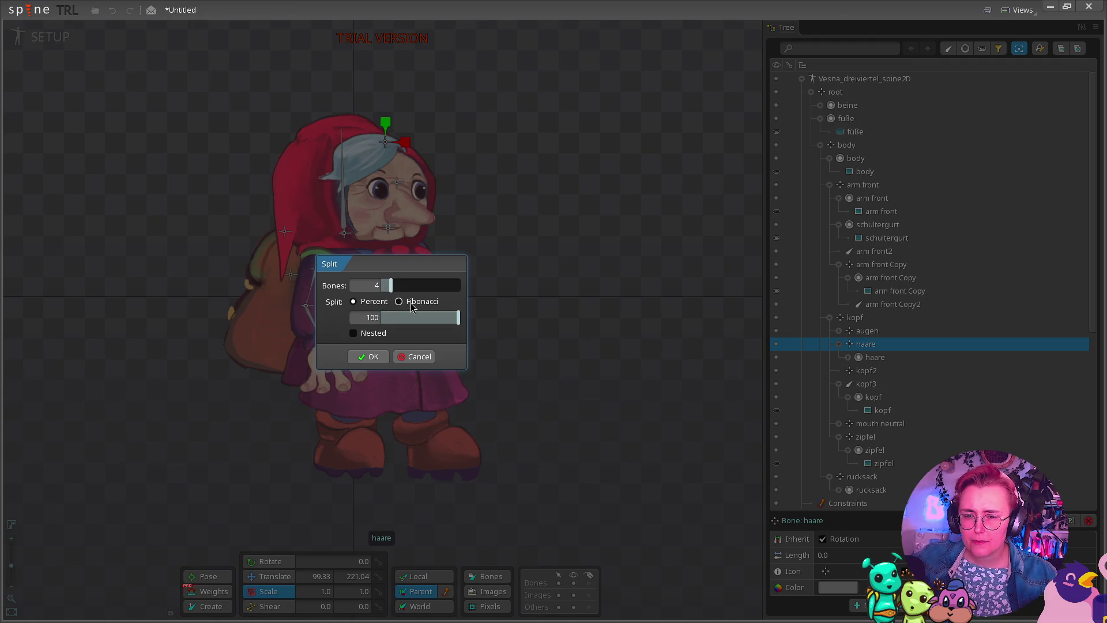
click(424, 360)
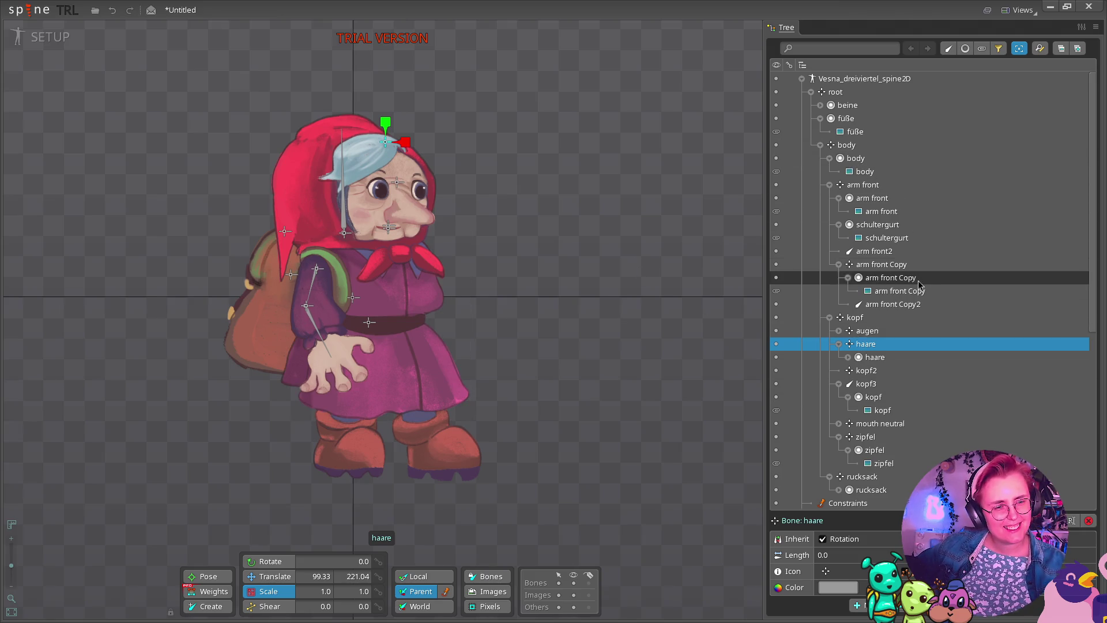
ctrl+click(890, 279)
Re-parent the arm front Copy slot under arm front Copy2, then return to the YouTube tutorial.
drag(891, 281, 892, 303)
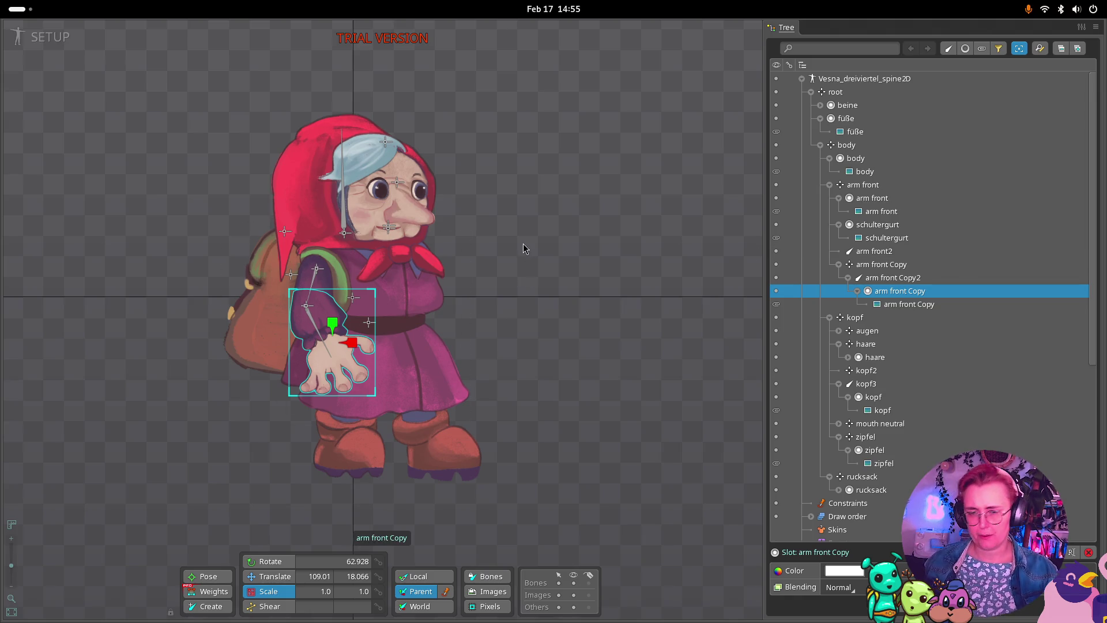
key(super)
click(490, 380)
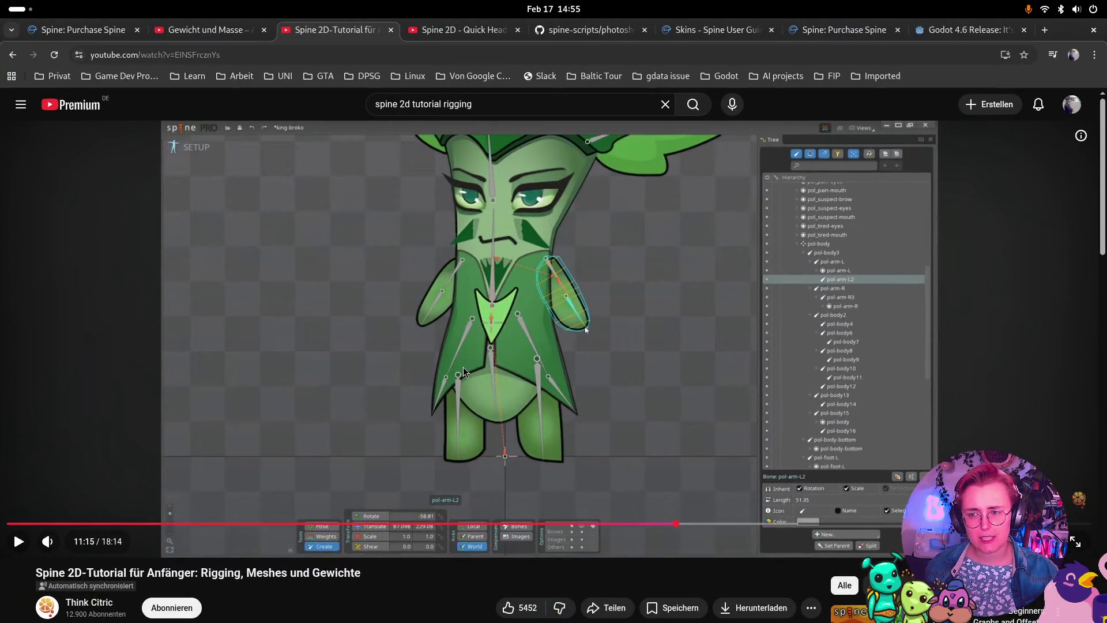
Glance down the YouTube page and back with the tutorial still at 11:15, then show all windows.
scroll(496, 362, down, 1)
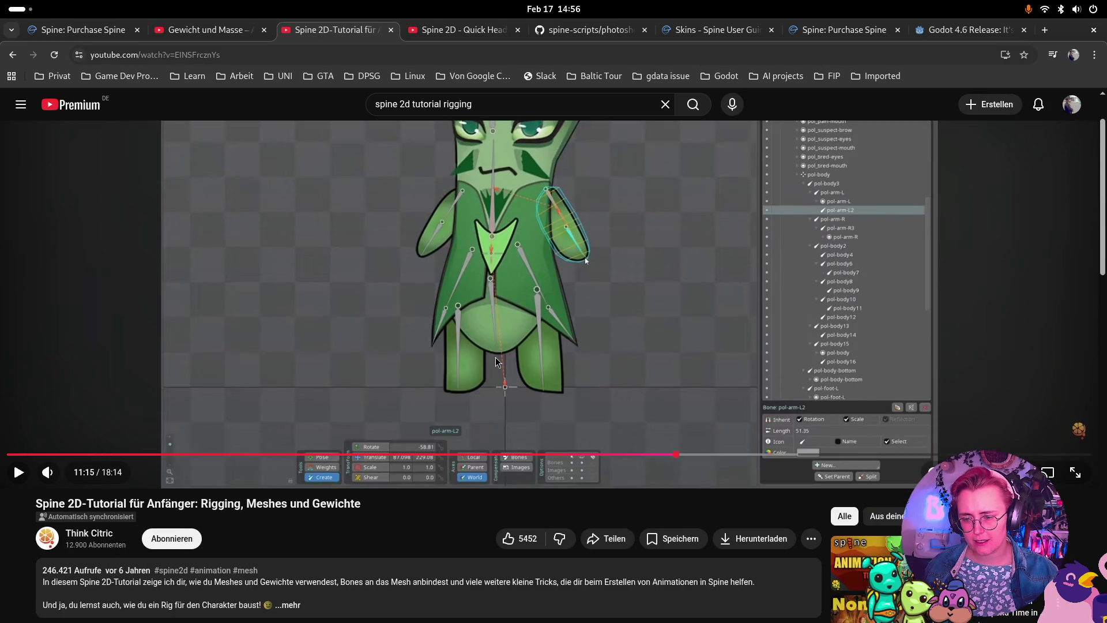
scroll(526, 352, up, 1)
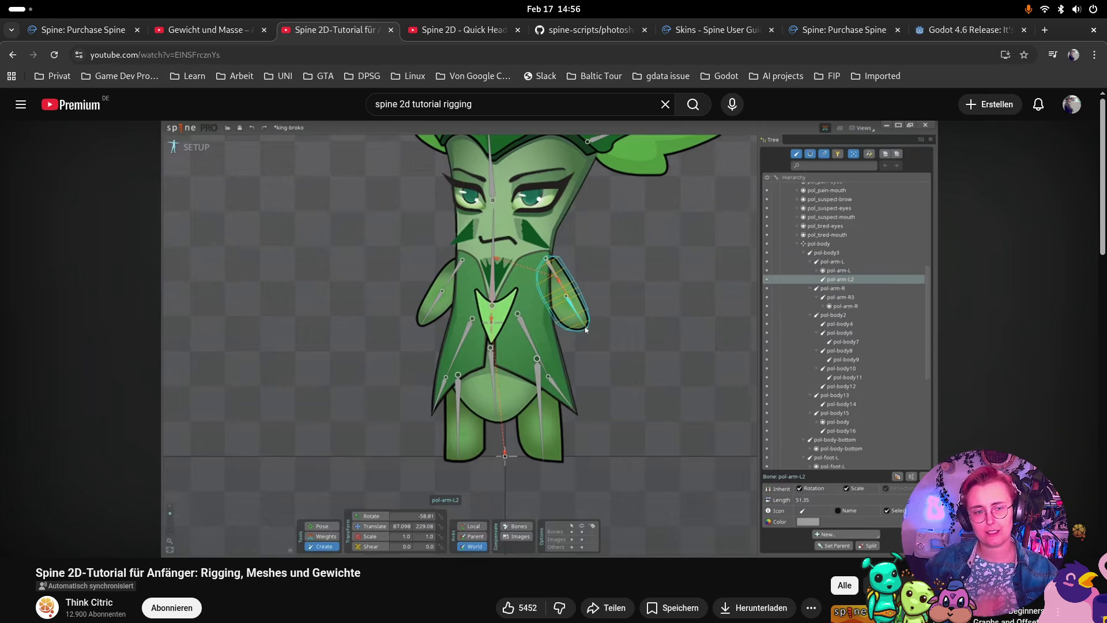
key(super)
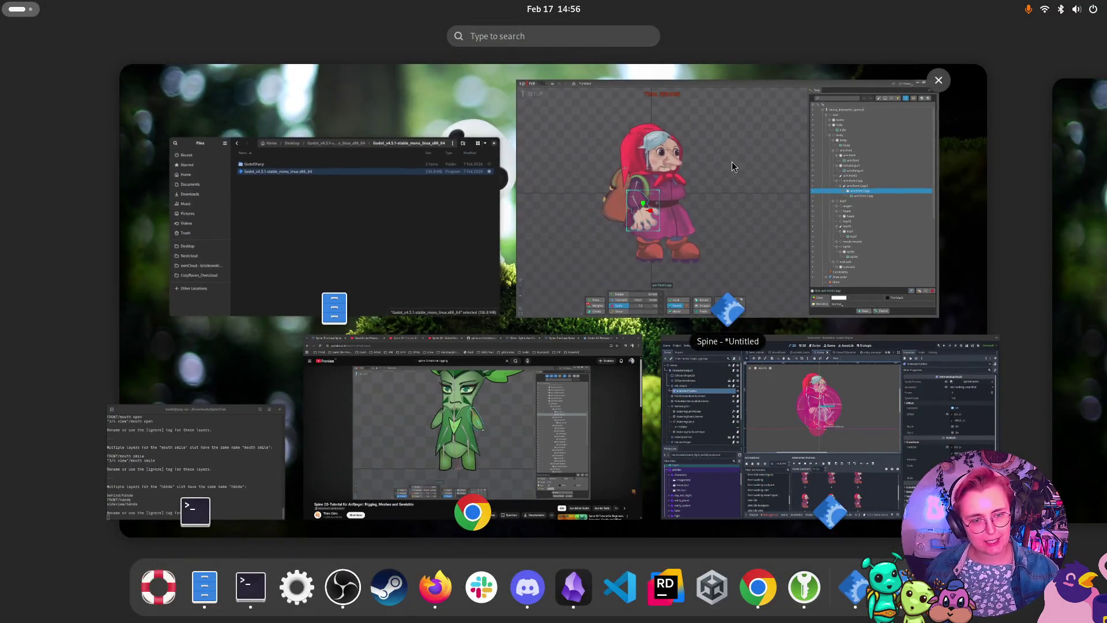
Look over the grandma rig in Spine, then go back to the YouTube tutorial window.
click(736, 164)
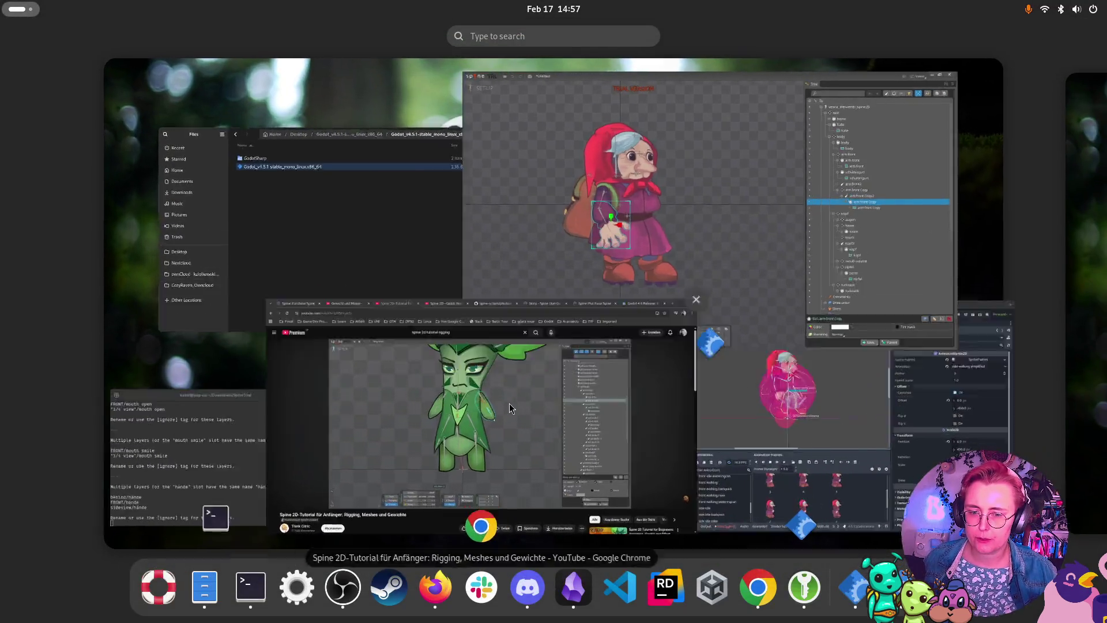
click(510, 402)
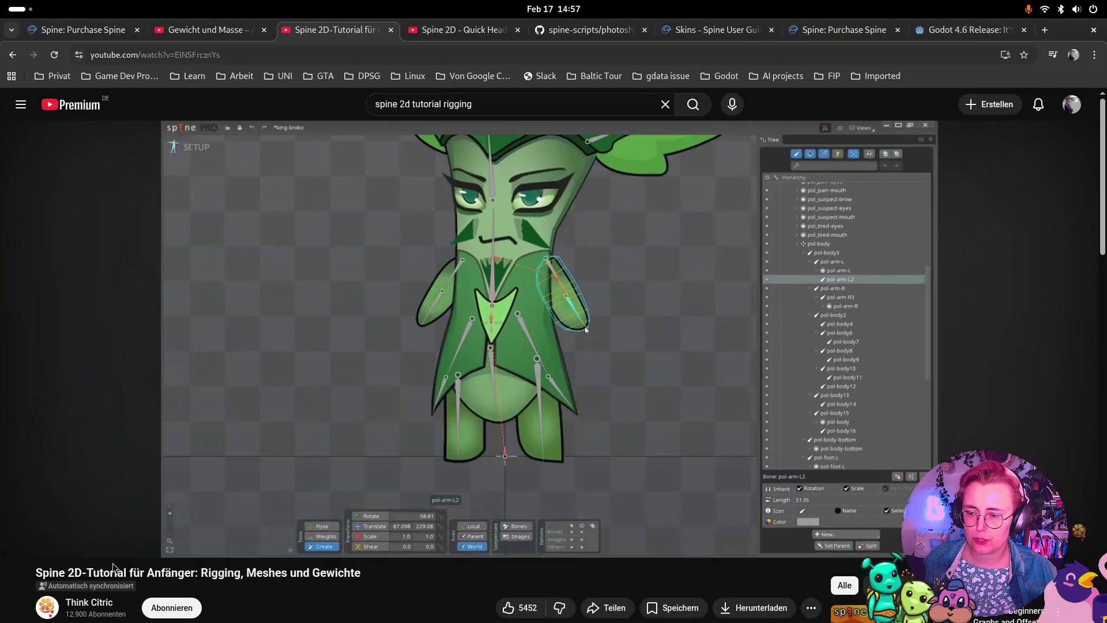
Play the tutorial to 12:48, pausing where the eyes bone groups the new eyebrow bones.
click(20, 541)
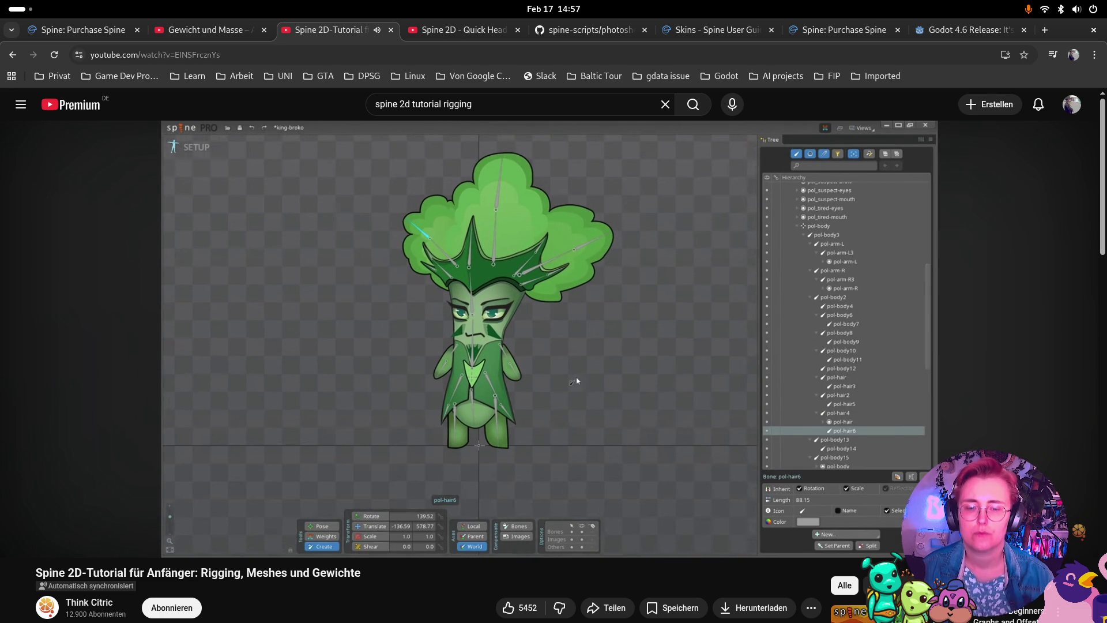
mouse_move(367, 359)
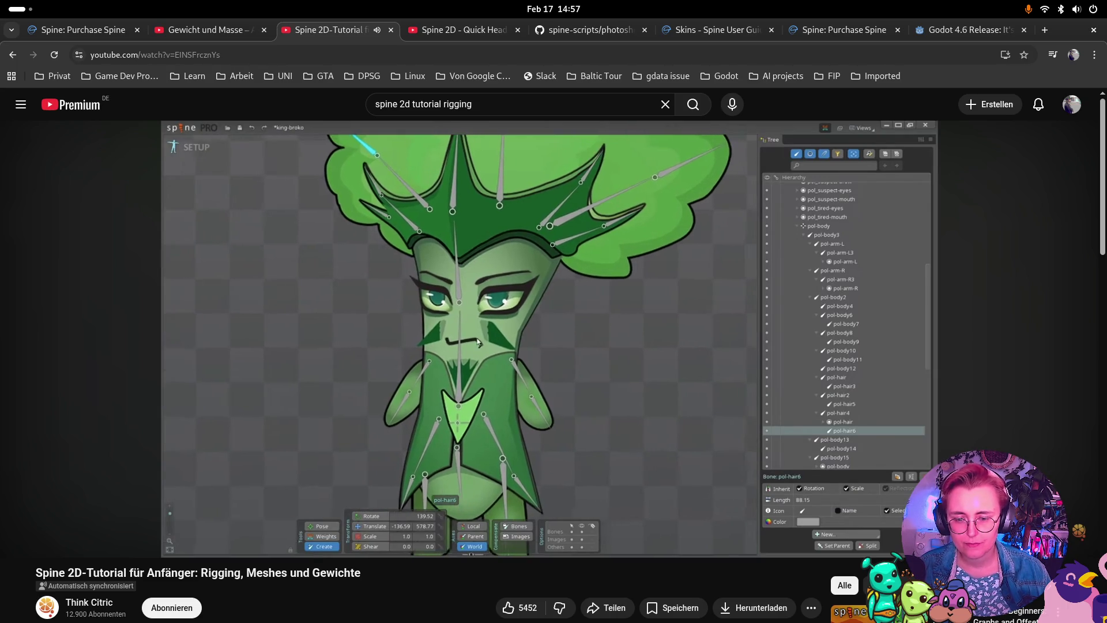
mouse_move(248, 346)
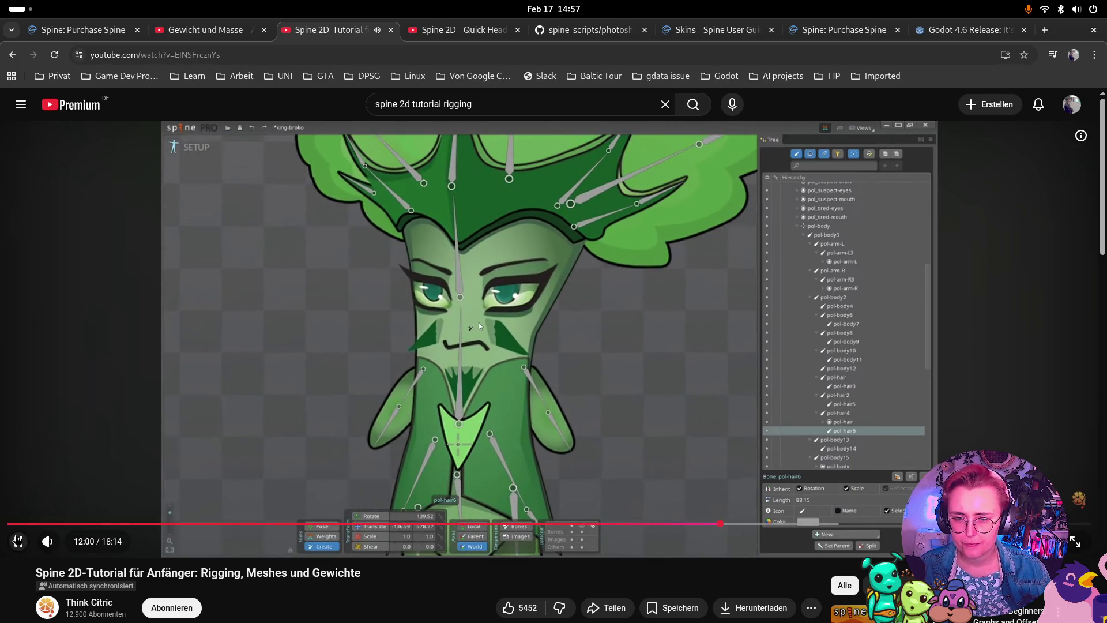
mouse_move(17, 542)
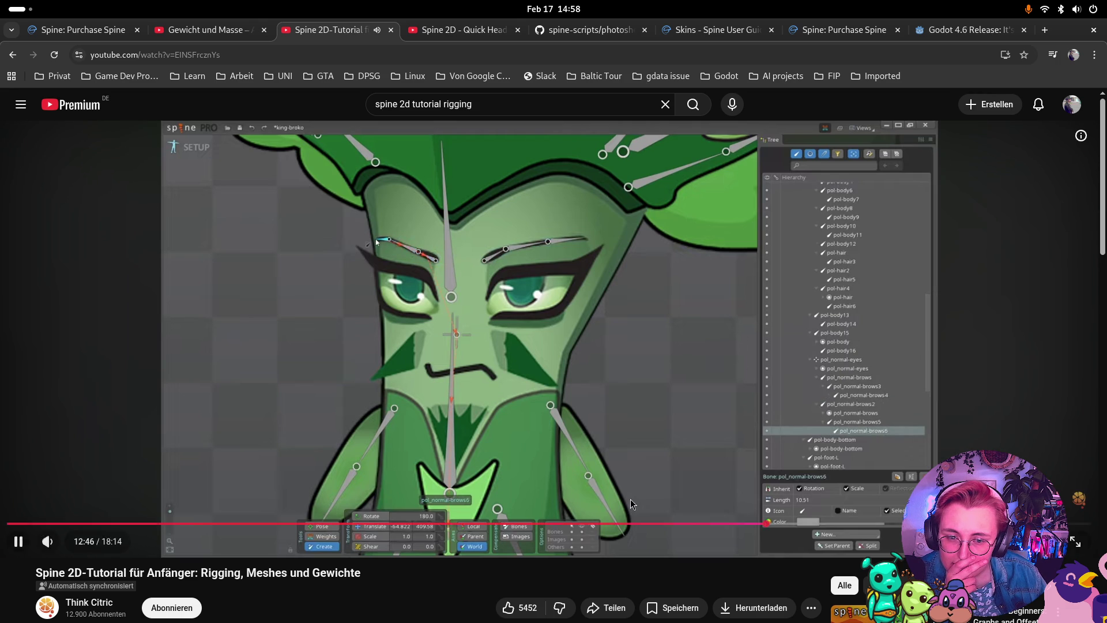
click(18, 541)
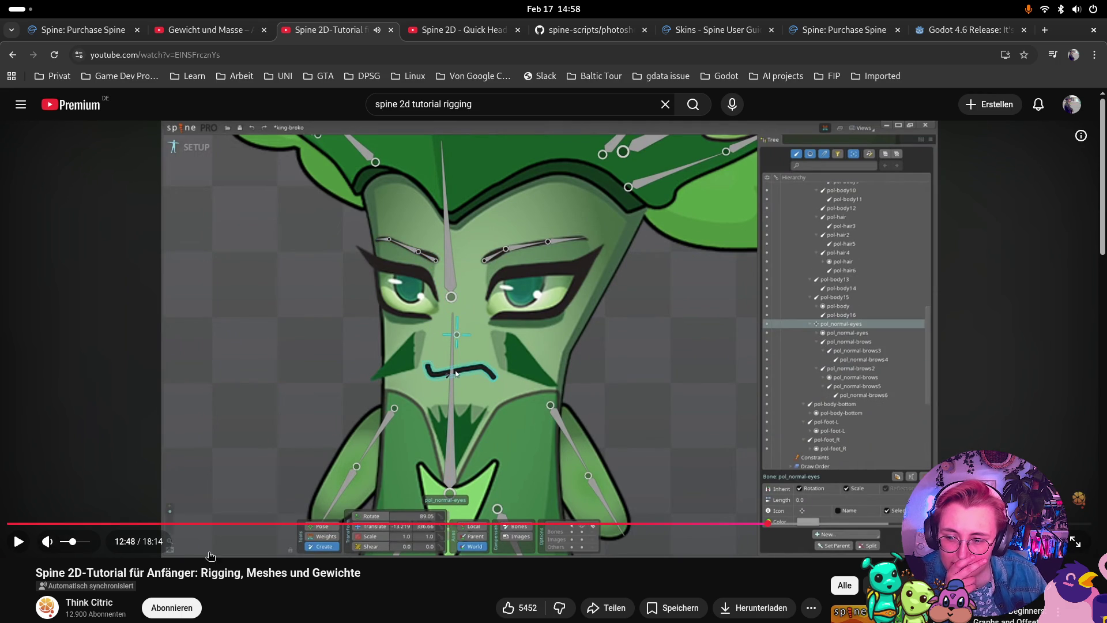
key(super)
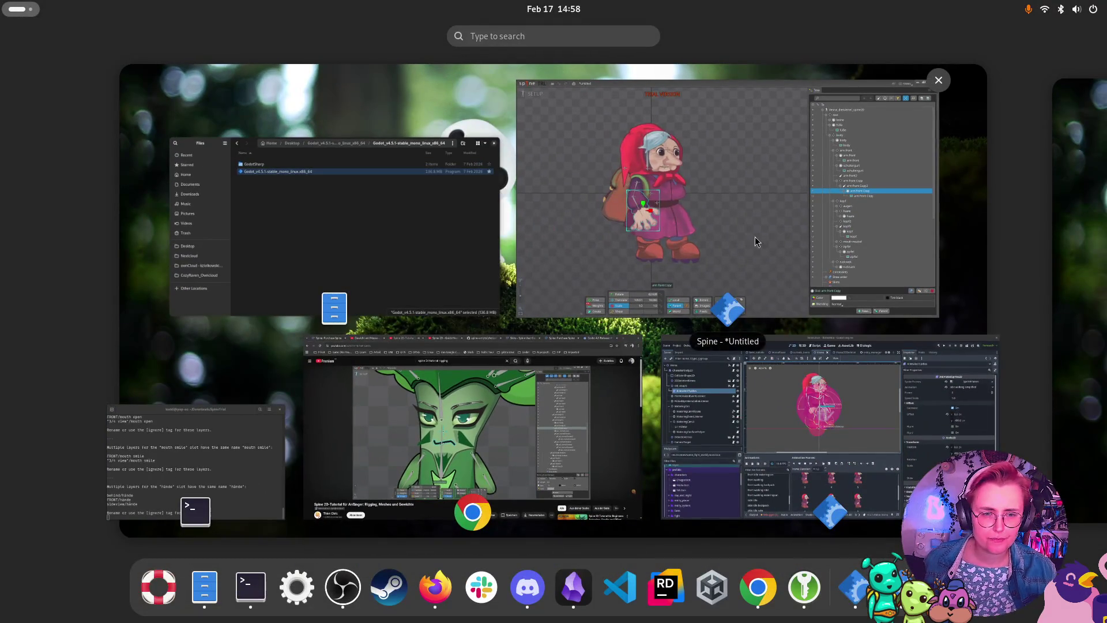
Back in Spine, expand augen in the Tree, select kopf and enable the Create tool.
click(709, 226)
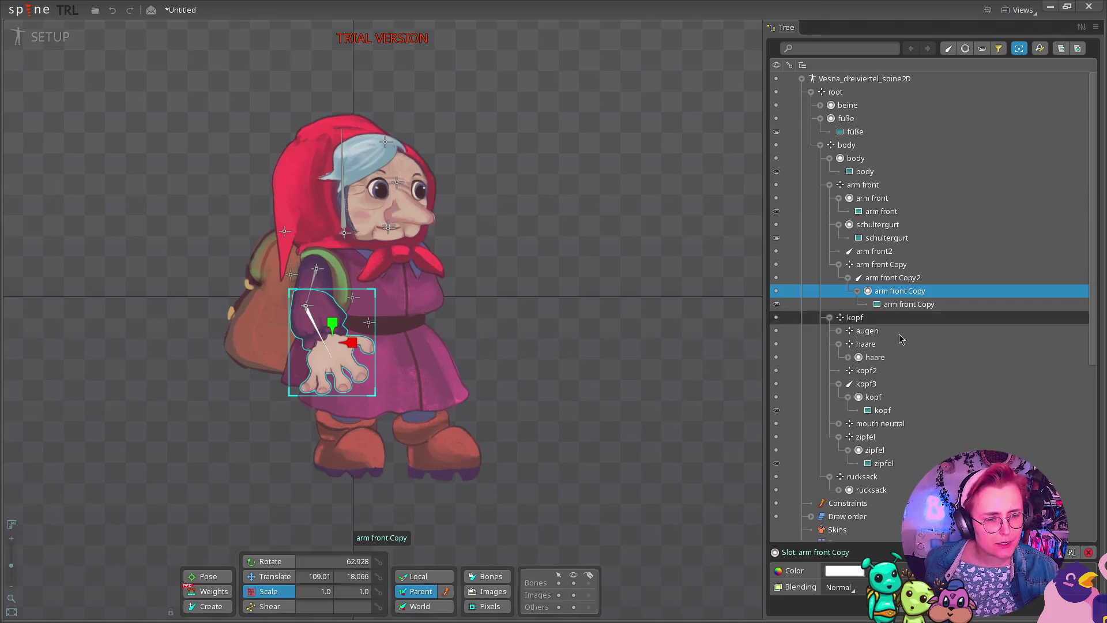
click(838, 330)
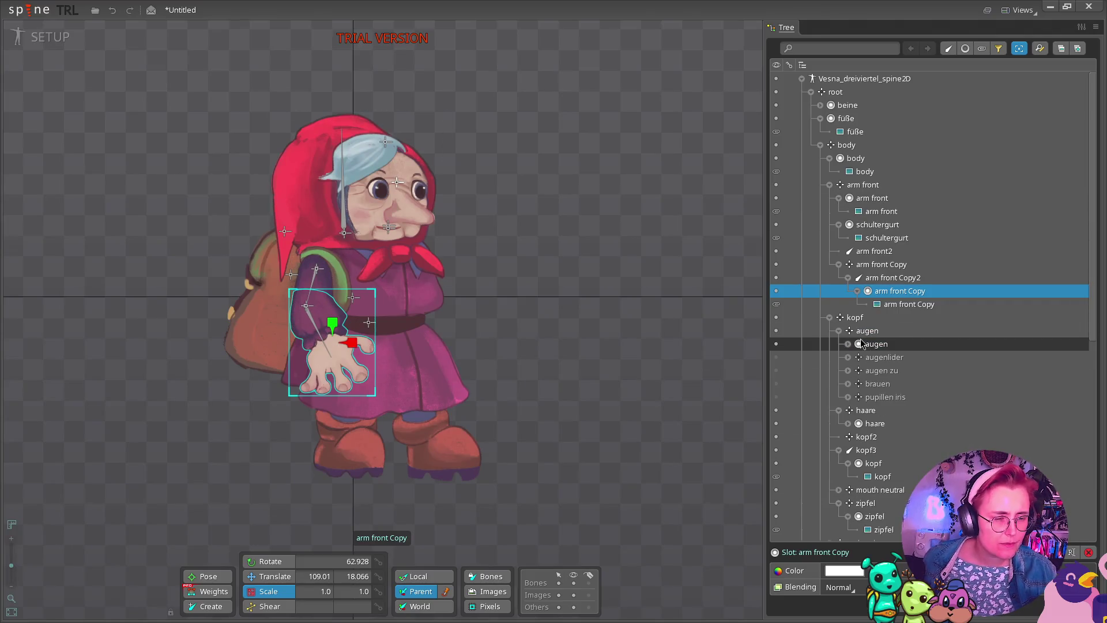
scroll(397, 167, up, 5)
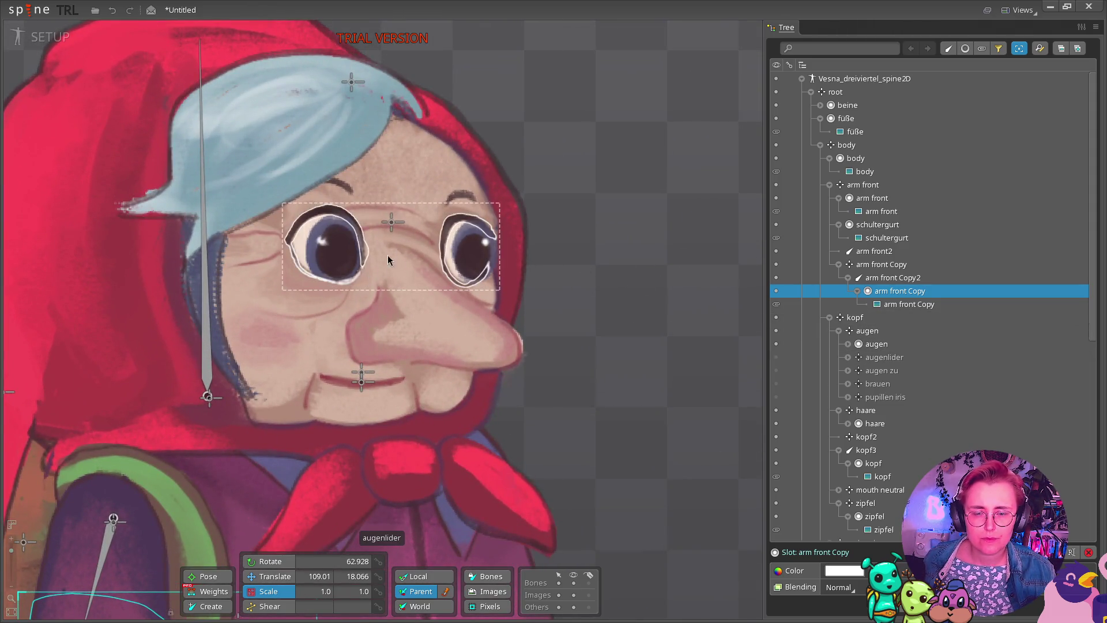
click(859, 316)
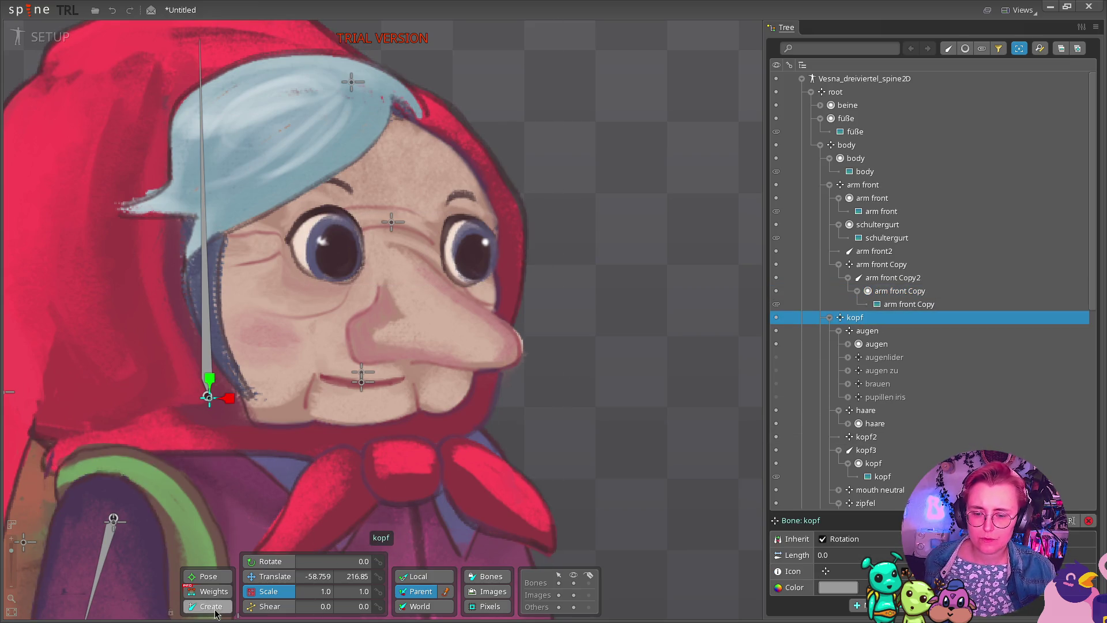
key(x)
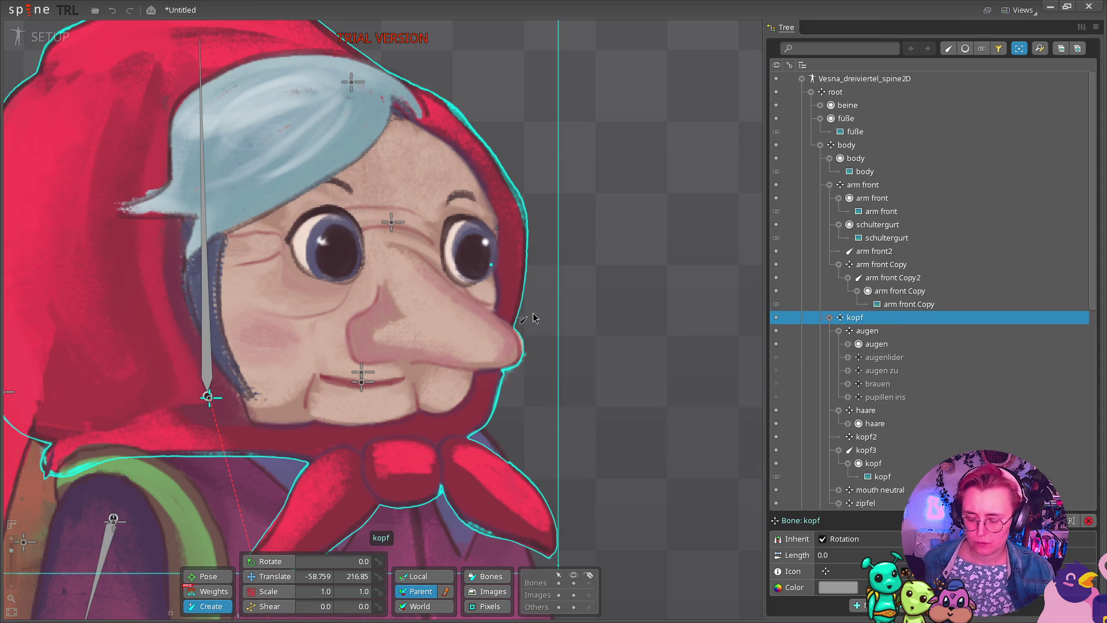
key(Escape)
click(914, 318)
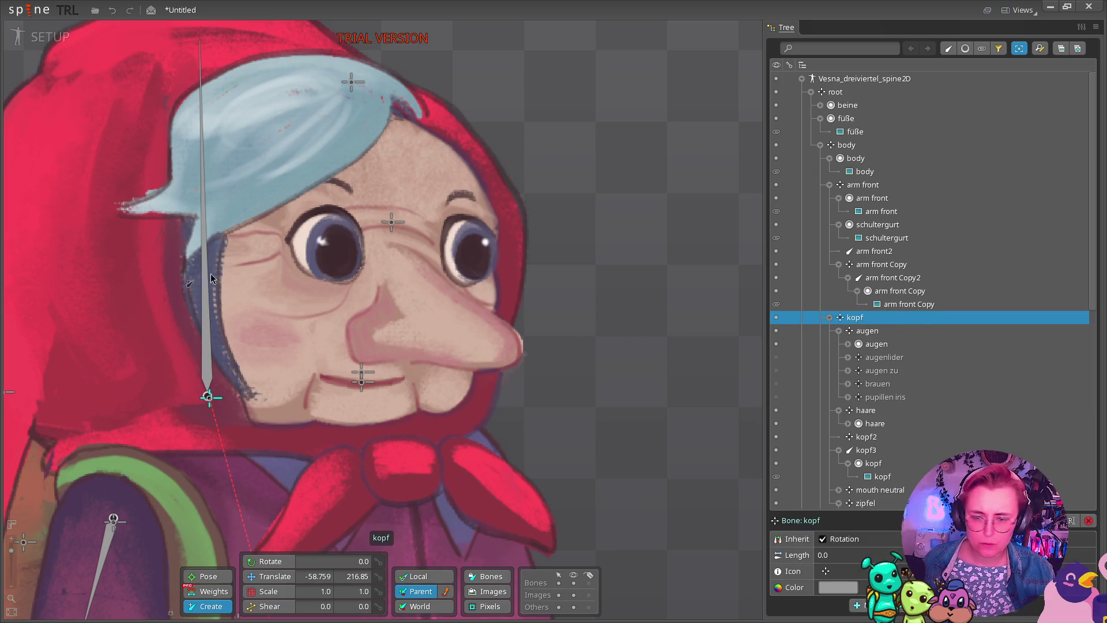
Add a new bone at the nose under kopf and rename it 'face'.
click(387, 294)
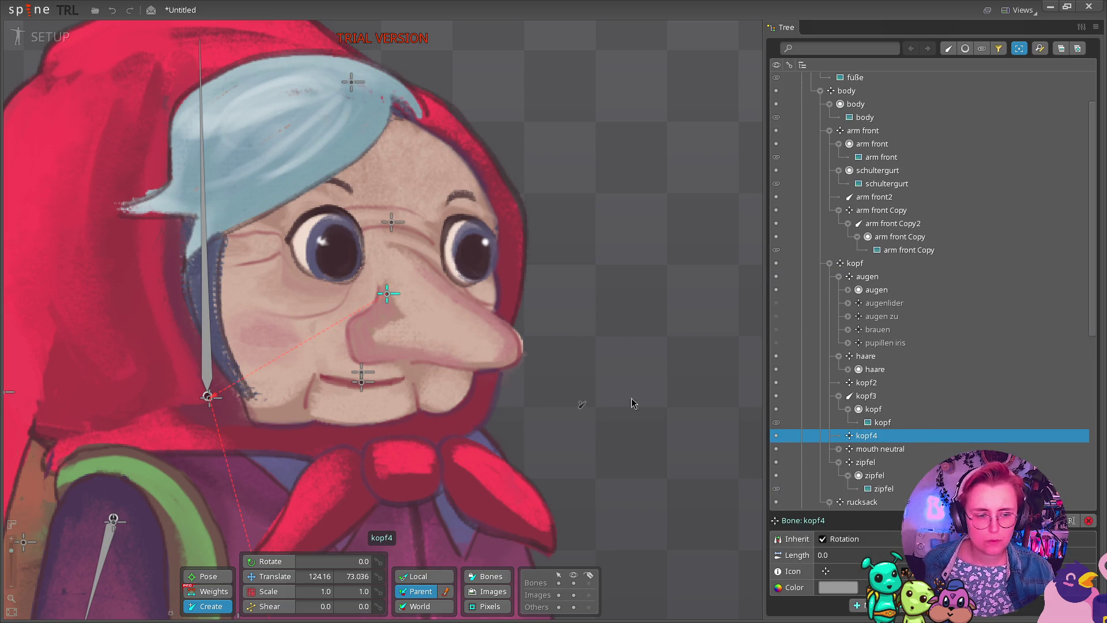
double_click(882, 436)
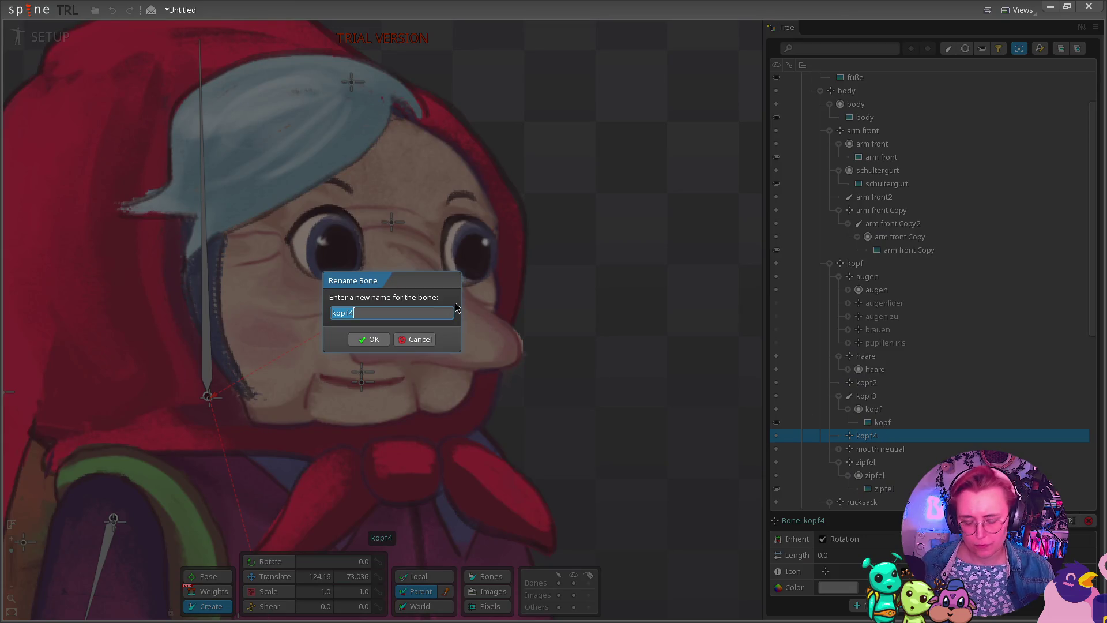
text(face)
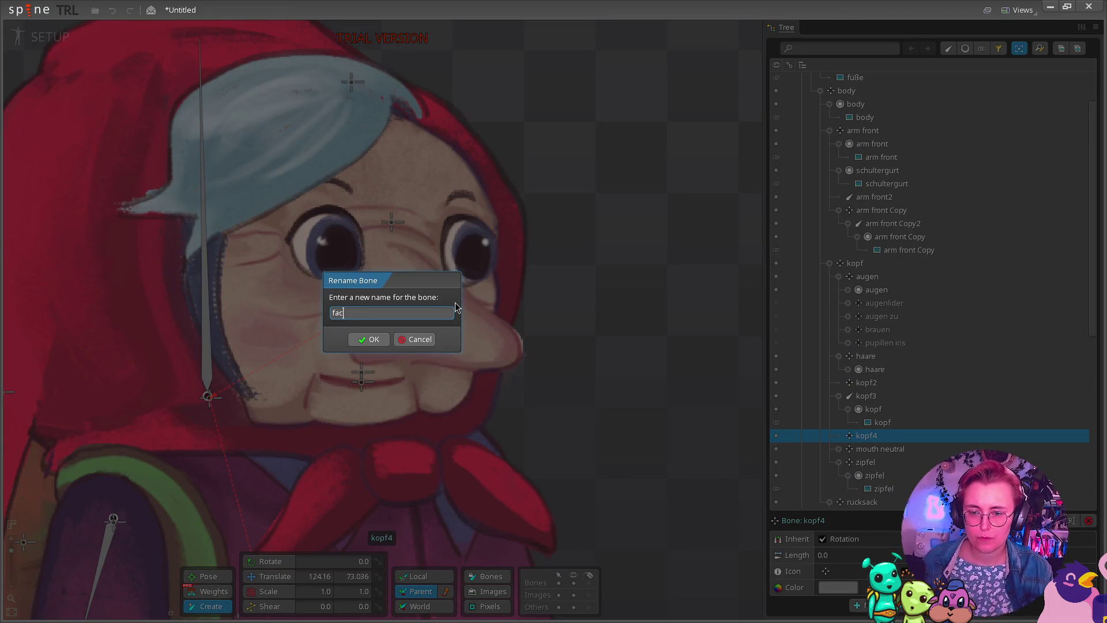
key(Return)
Move the augen and brauen bones under the face bone.
click(867, 276)
drag(886, 351, 867, 357)
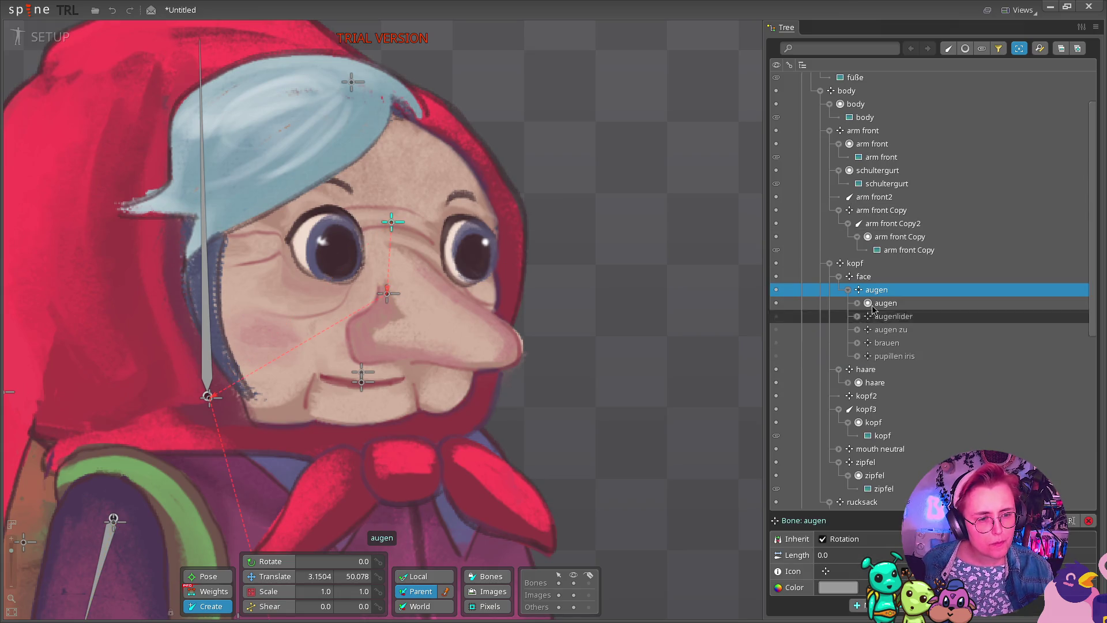
ctrl+click(891, 348)
drag(858, 285, 858, 278)
Move the brauen eyebrow slot directly under face and delete the empty brauen bone.
click(848, 355)
click(882, 369)
drag(882, 368, 864, 276)
click(877, 369)
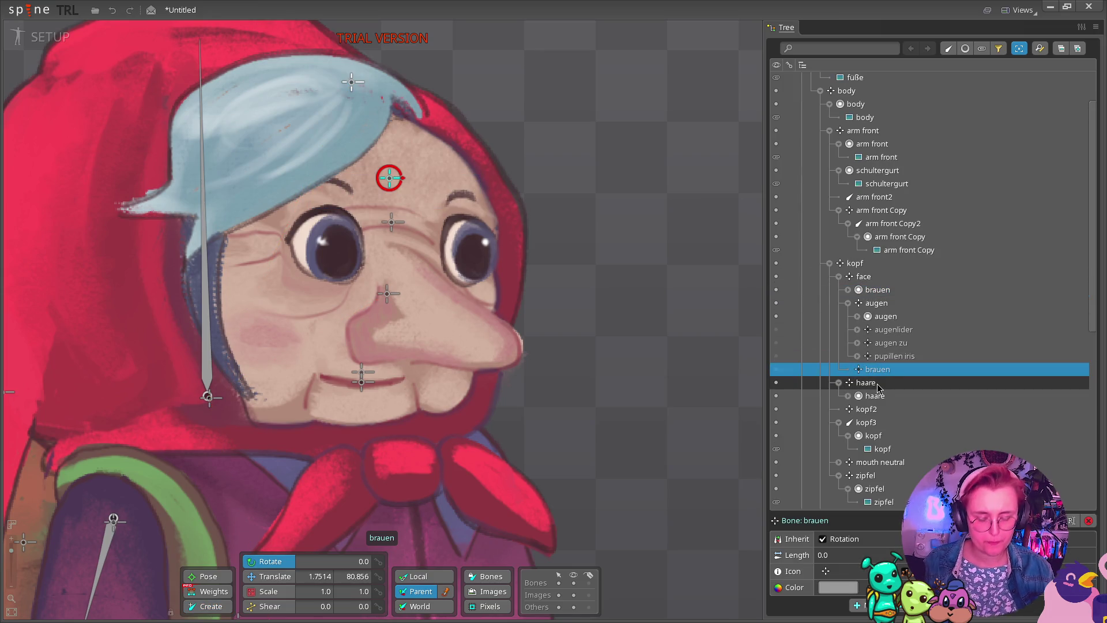
key(Delete)
click(371, 327)
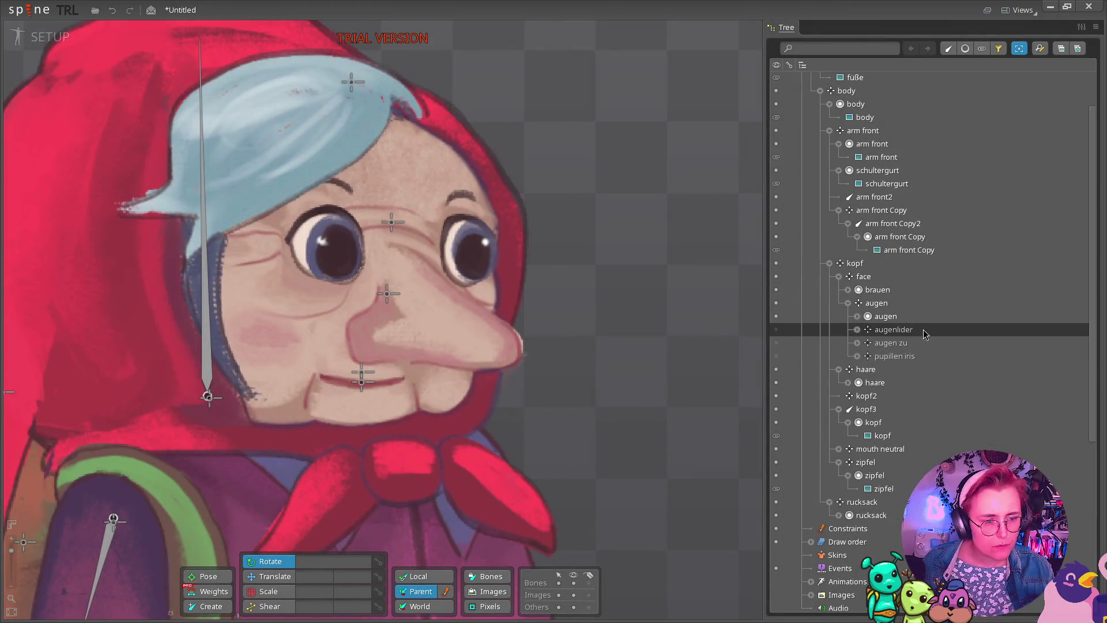
Try creating a child bone under face, then undo the accidental augen2 bone.
click(873, 278)
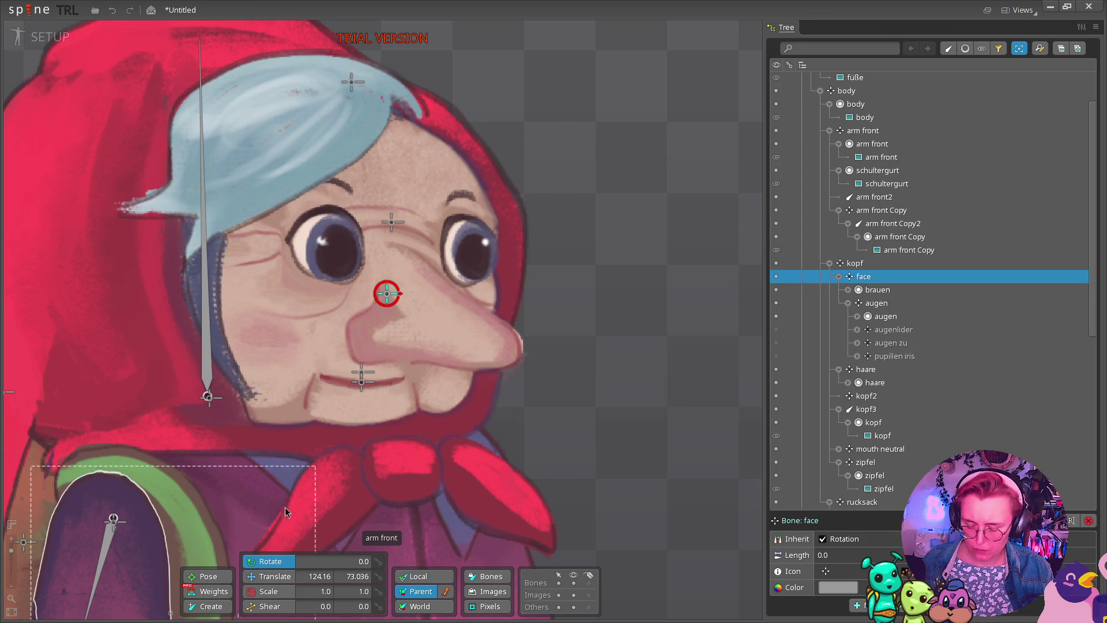
key(c)
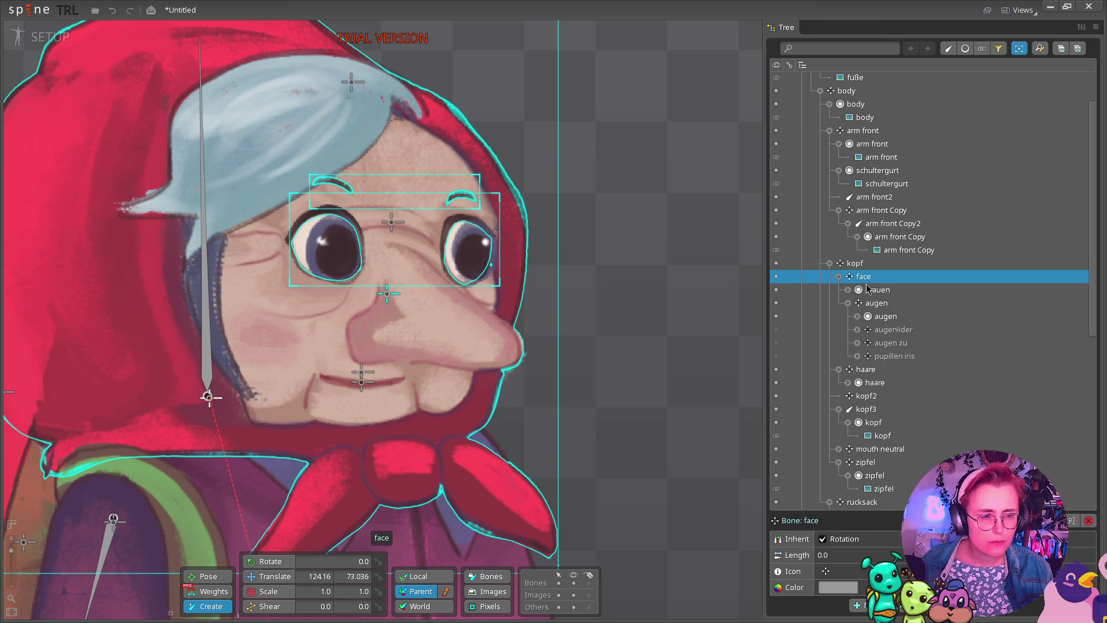
key(c)
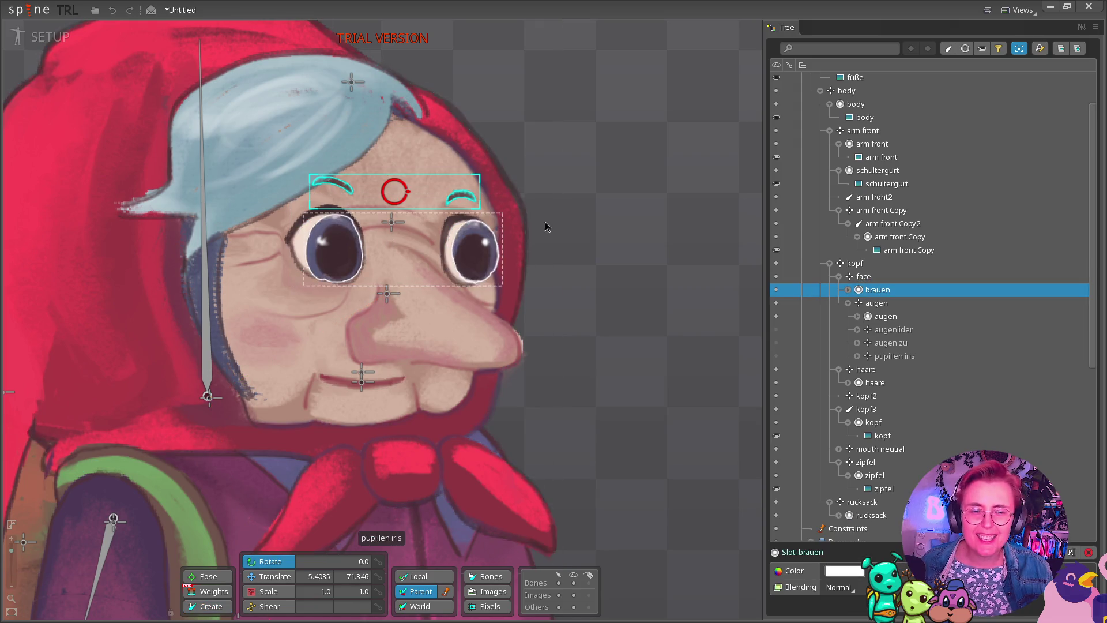
key(x)
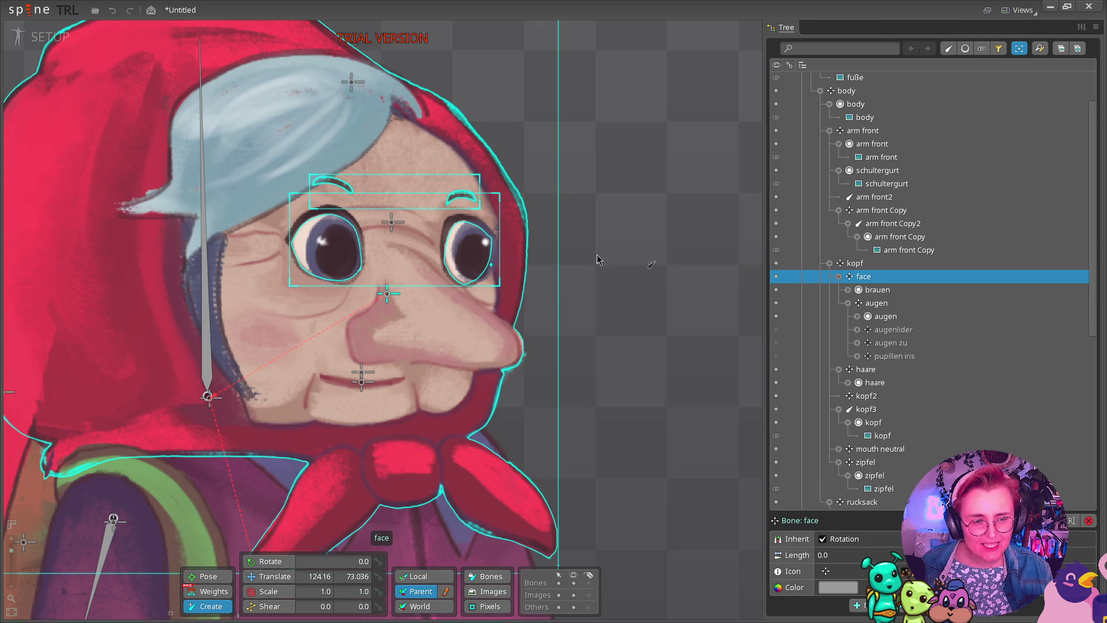
click(752, 321)
key(Escape)
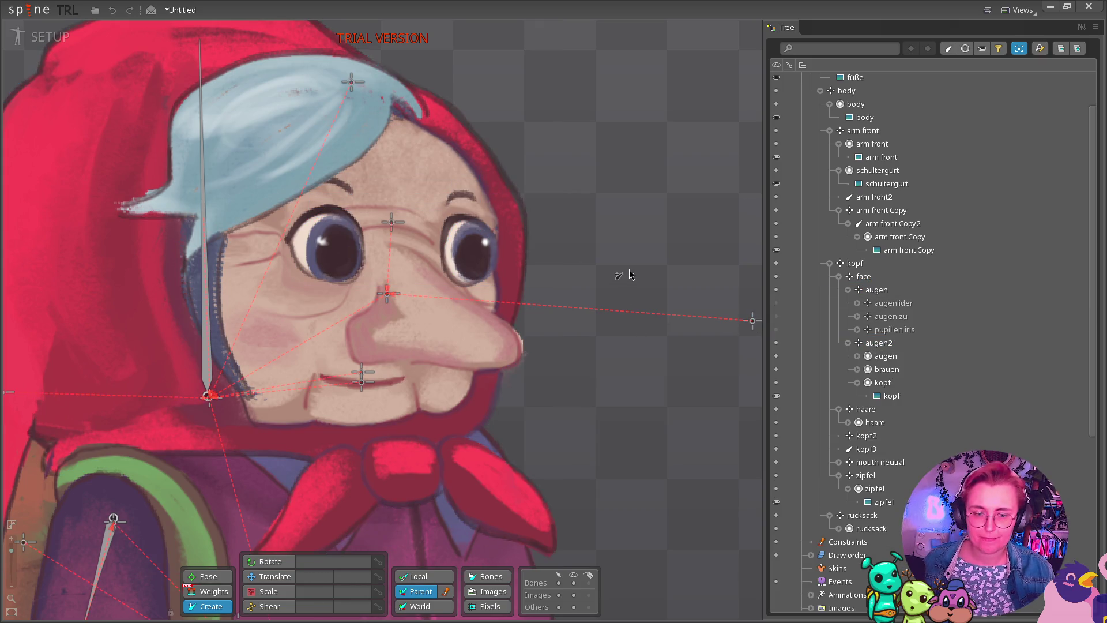
key(ctrl+z)
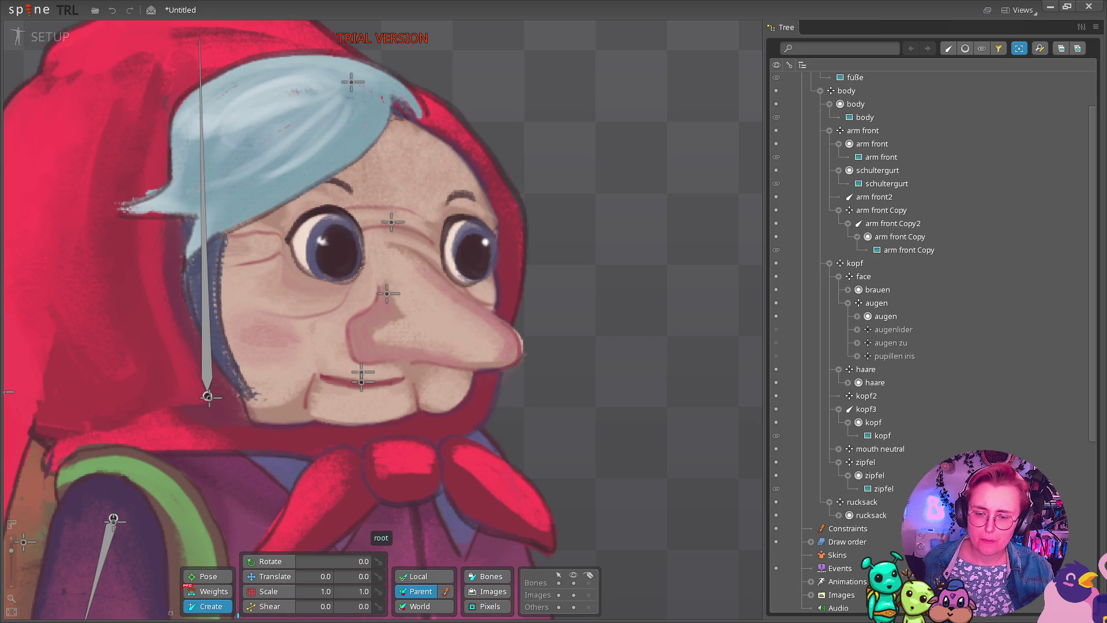
Replace two separate eyebrow bones with one bone drawn upward from face toward the brows.
click(387, 294)
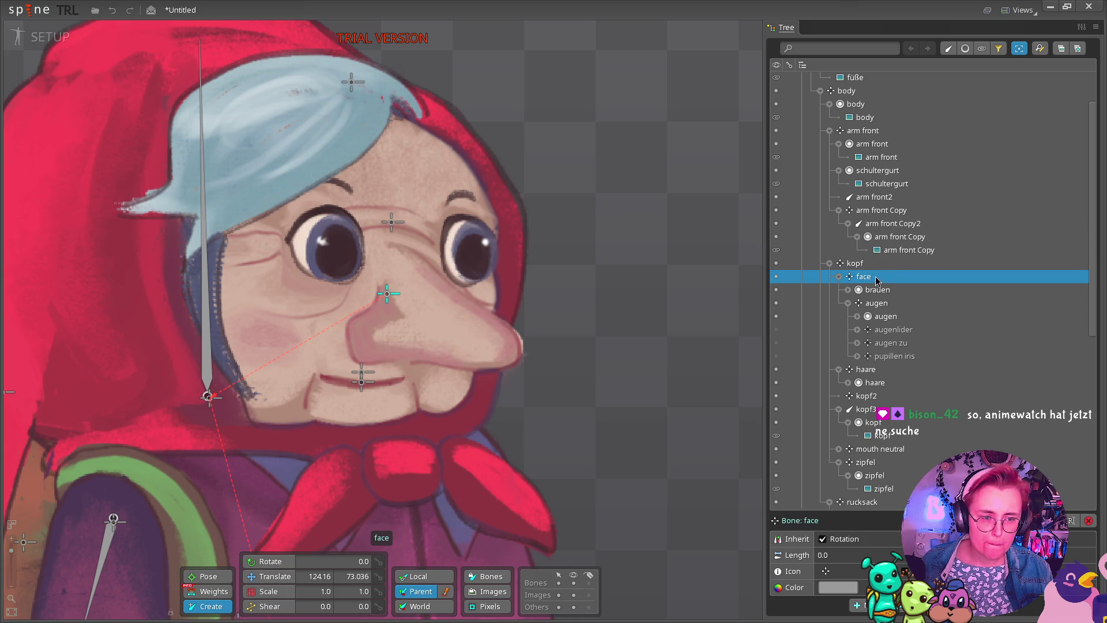
click(452, 200)
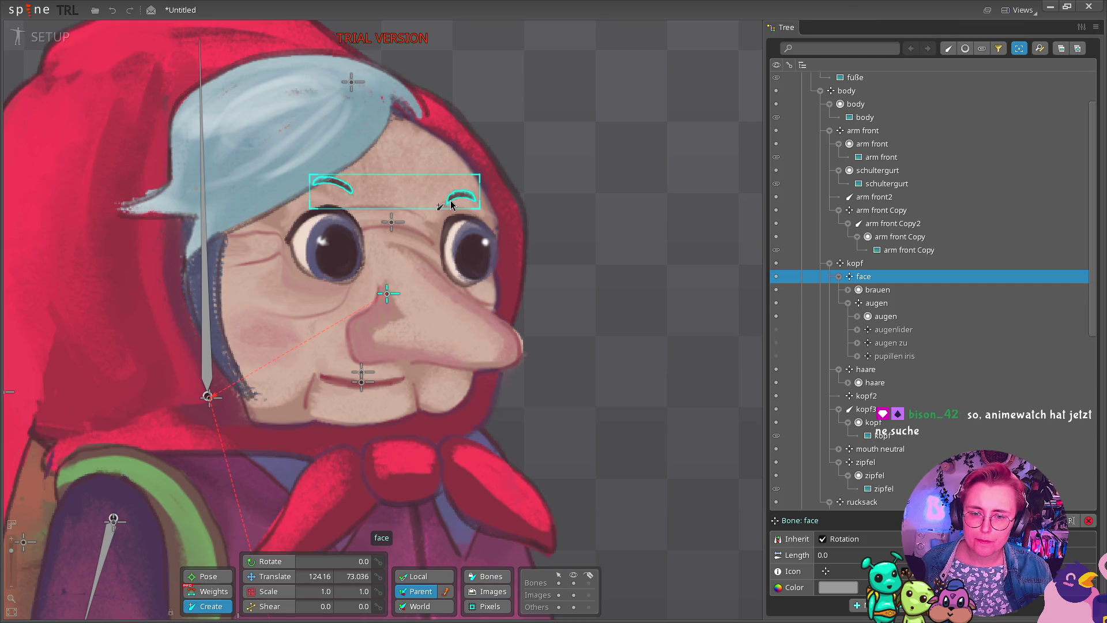
drag(449, 202, 464, 191)
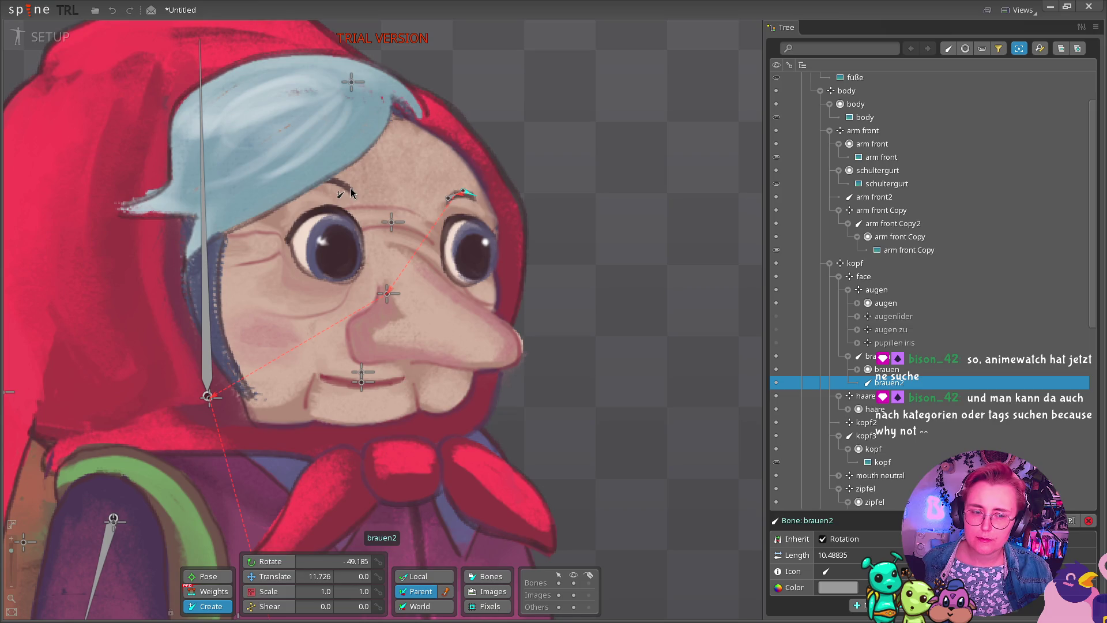
drag(349, 187, 326, 178)
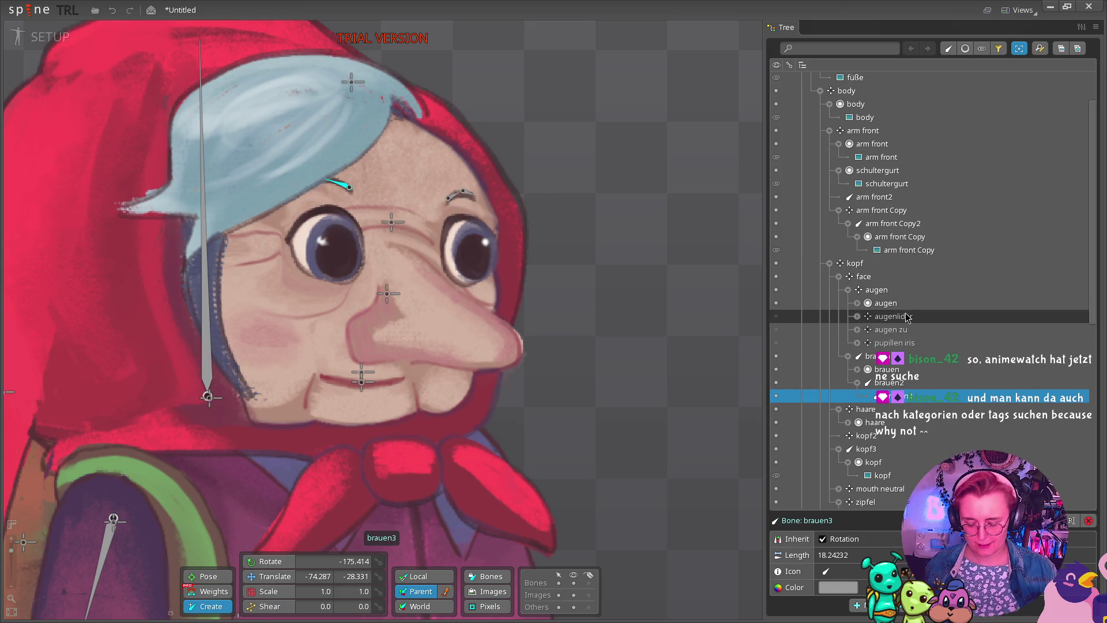
key(ctrl+z)
key(ctrl+z)
key(ctrl+z)
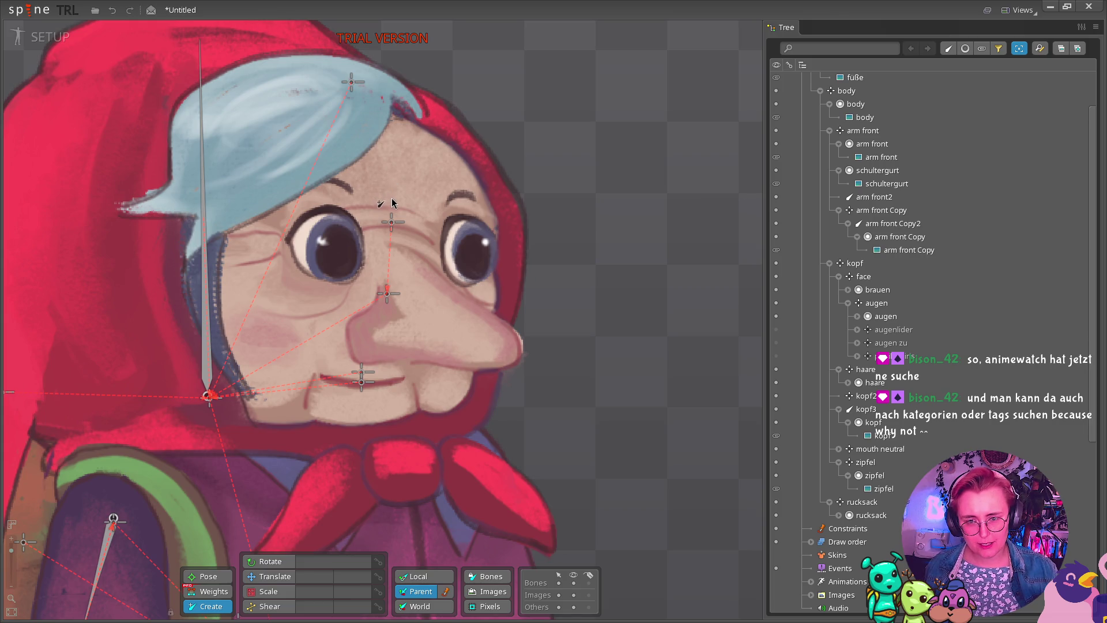
click(387, 294)
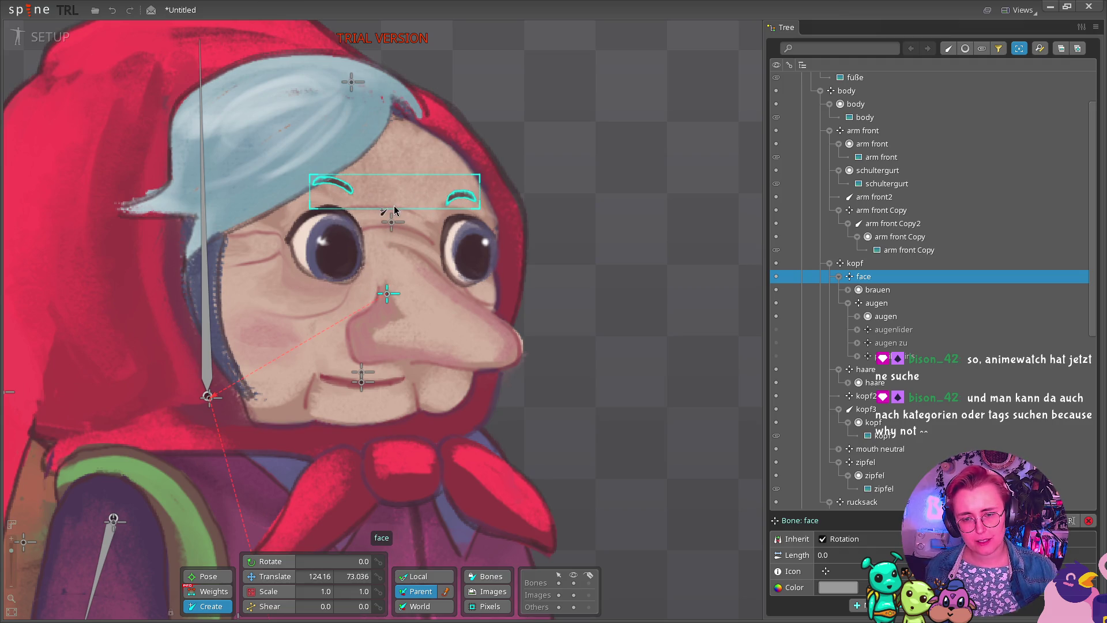
drag(392, 200, 393, 182)
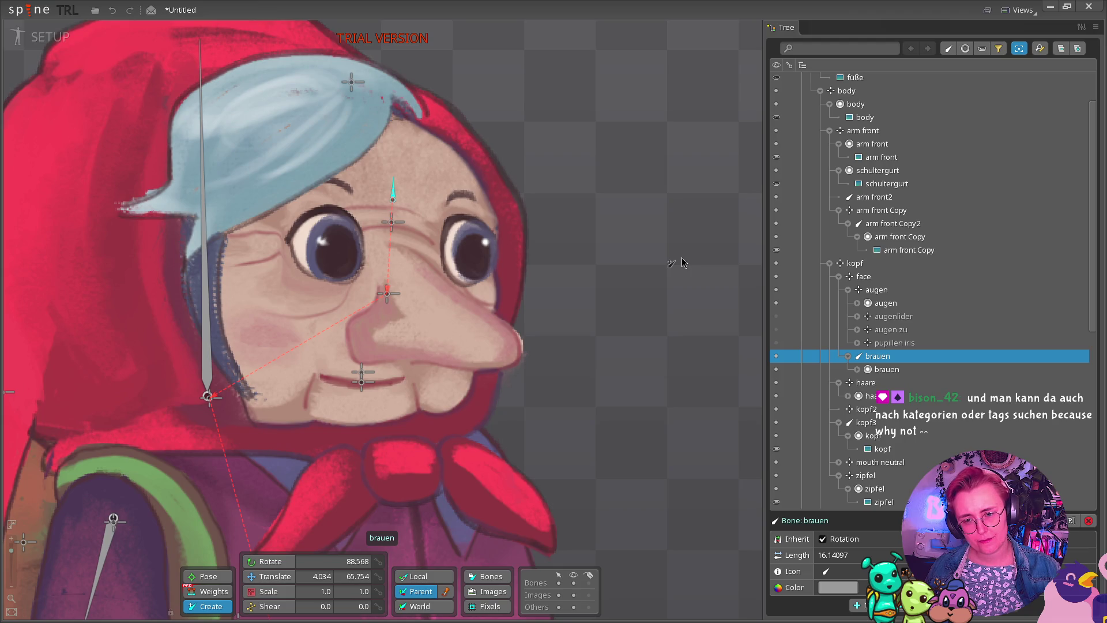
scroll(414, 364, down, 4)
scroll(410, 356, down, 2)
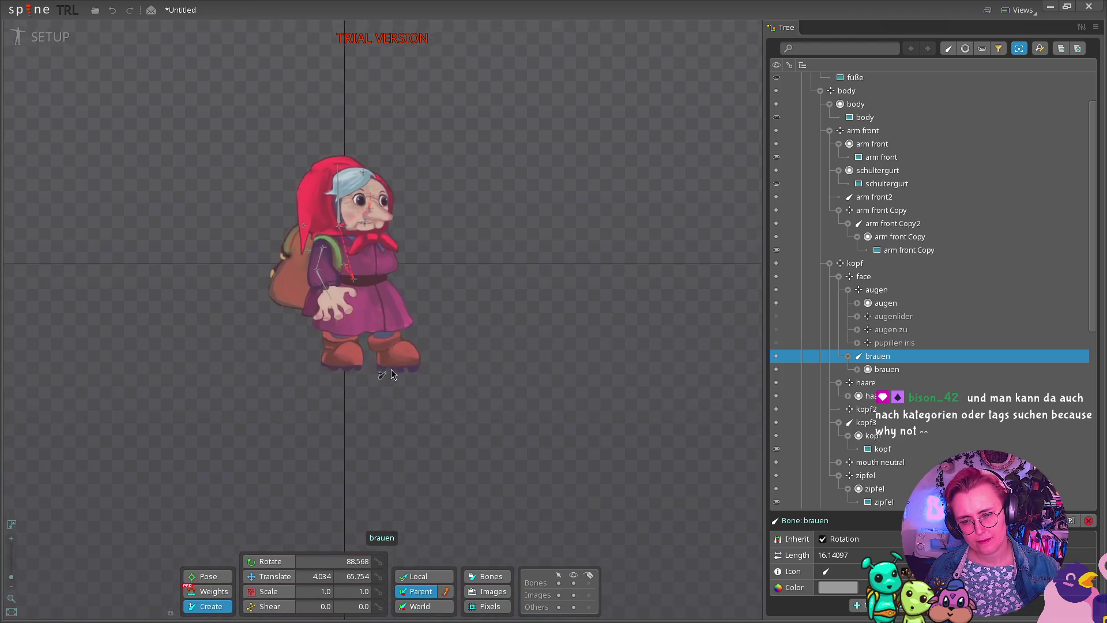
scroll(310, 253, up, 5)
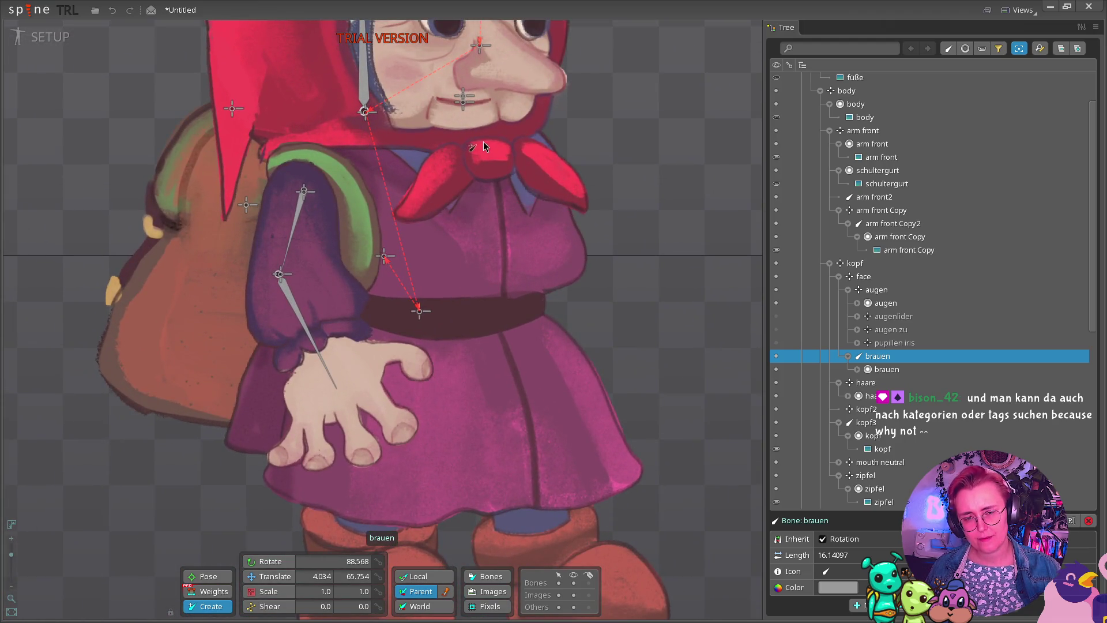
scroll(482, 145, up, 2)
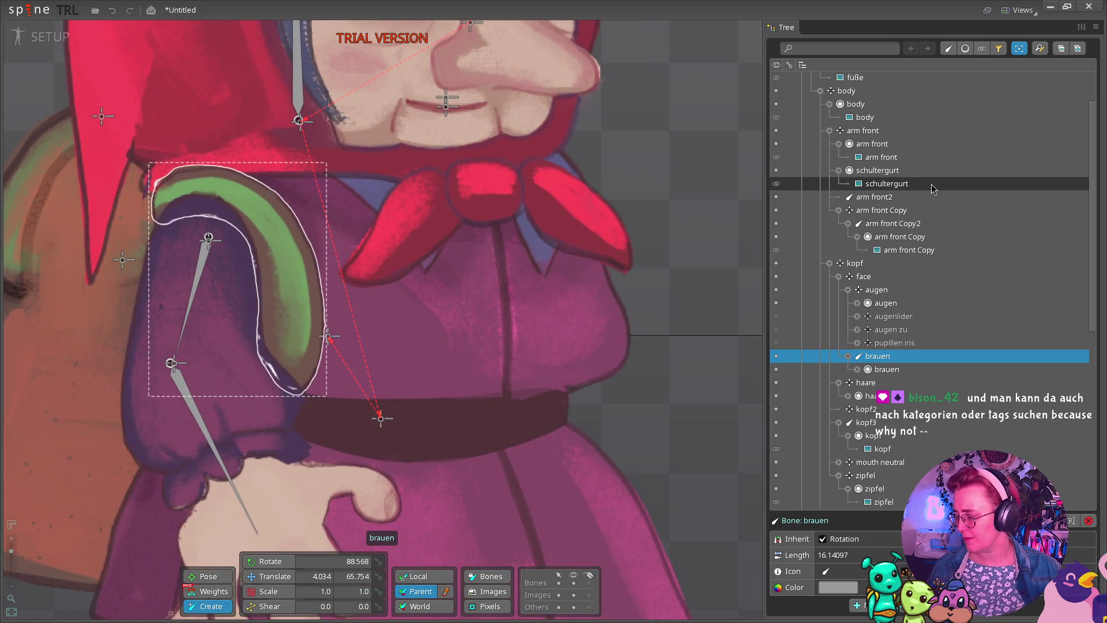
mouse_move(931, 185)
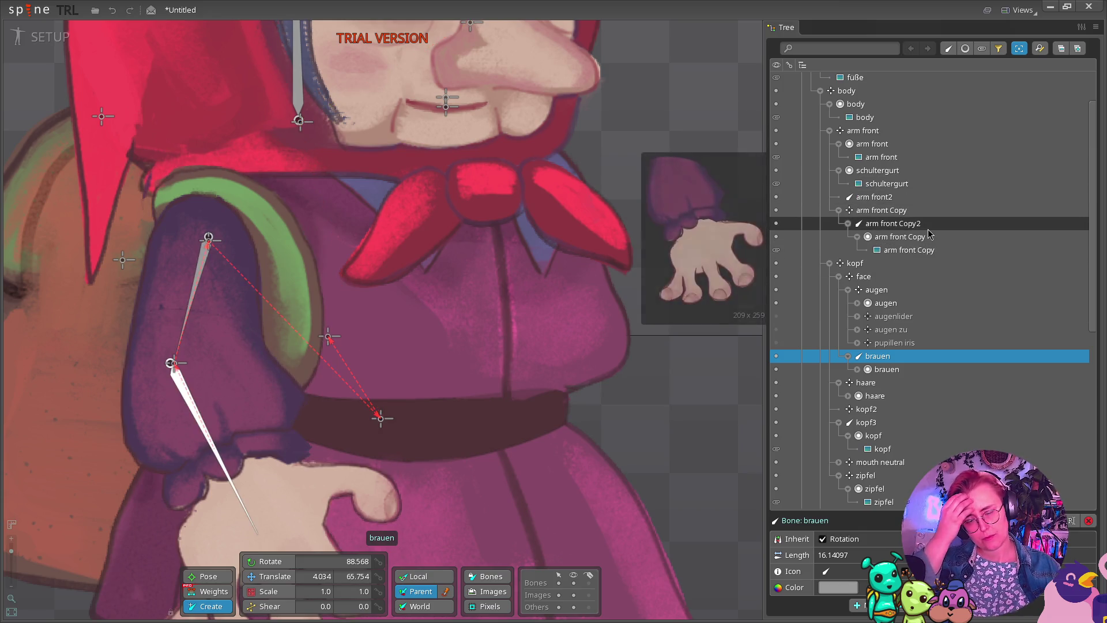
key(super)
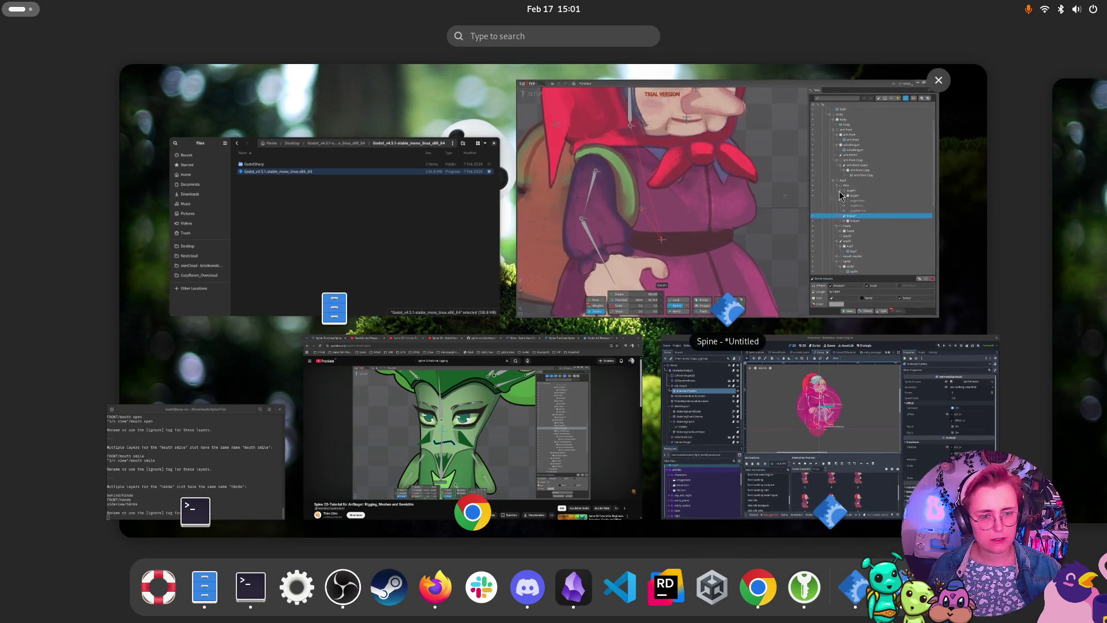
click(816, 200)
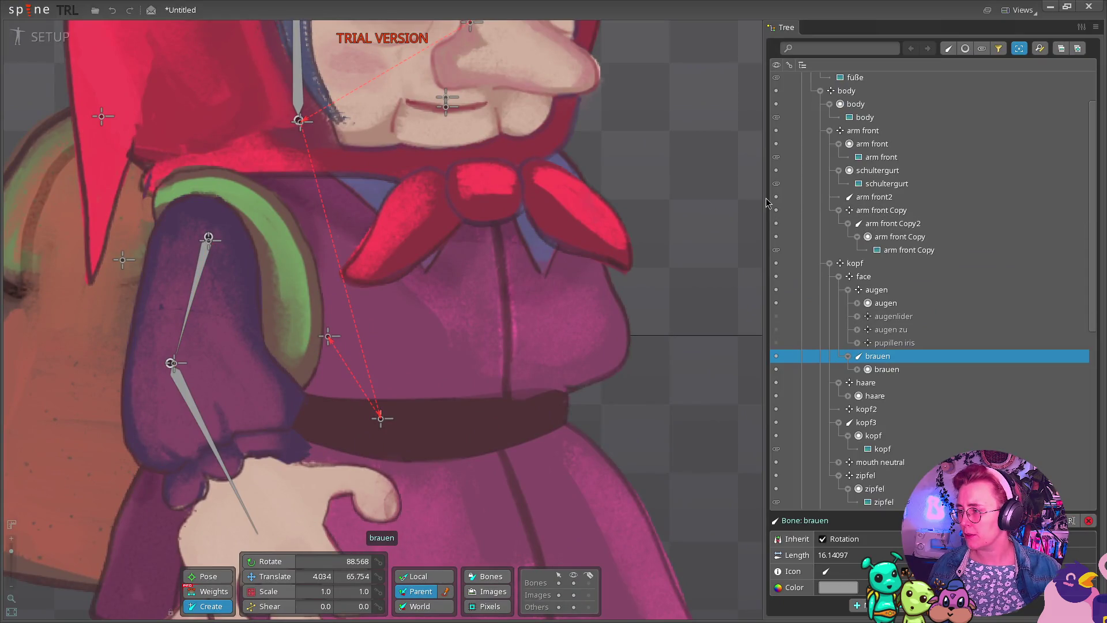